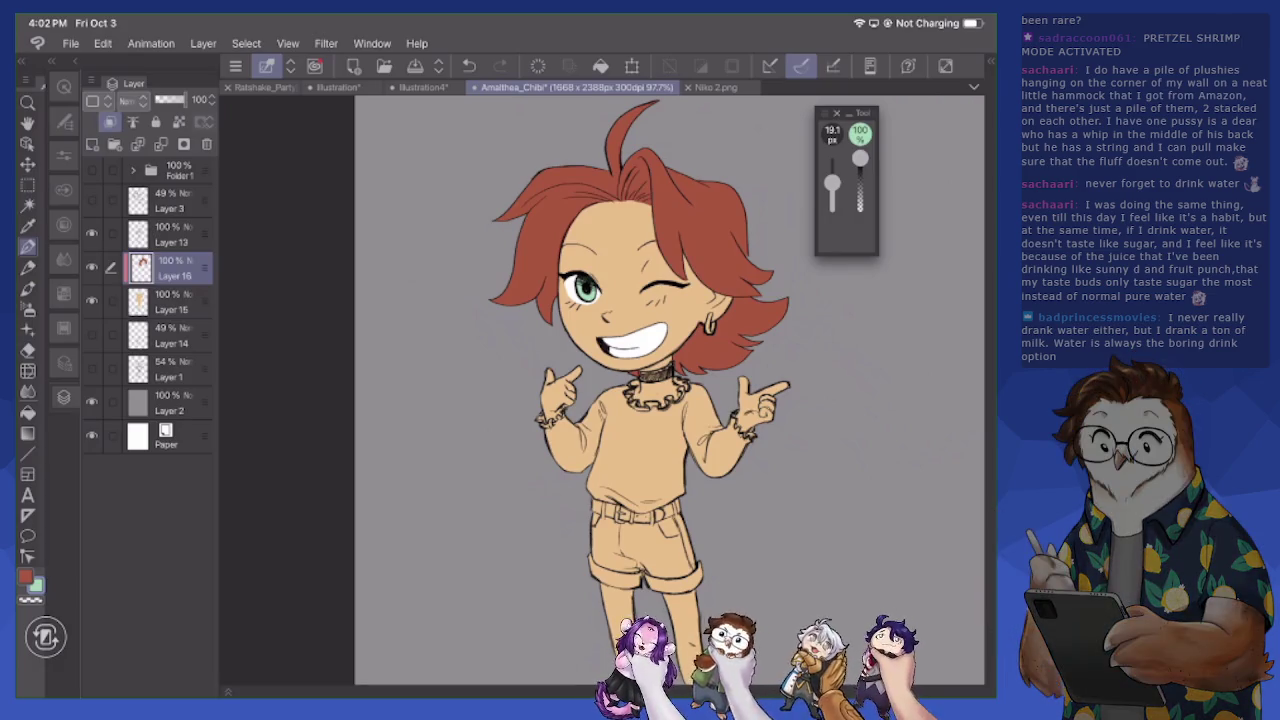
Change the paint colour from mint green to light blue 97BAD6 for the denim
scroll(600, 390, "up", 5)
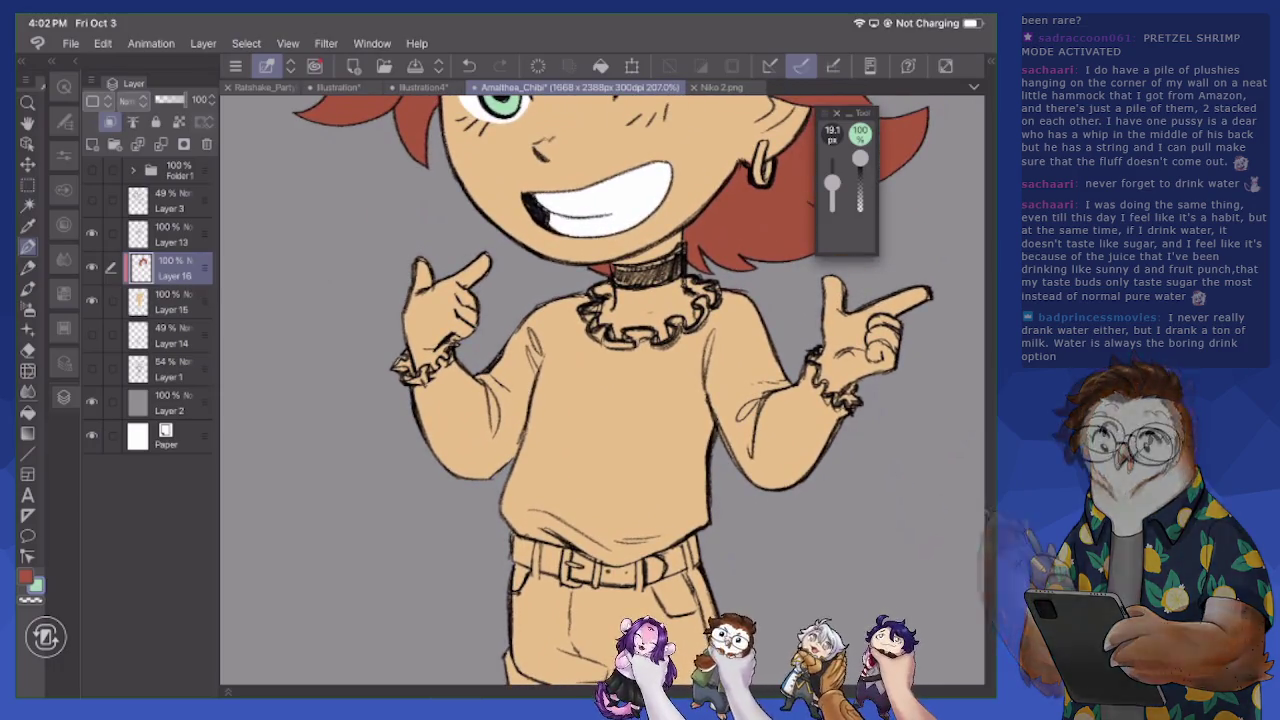
left_click(35, 586)
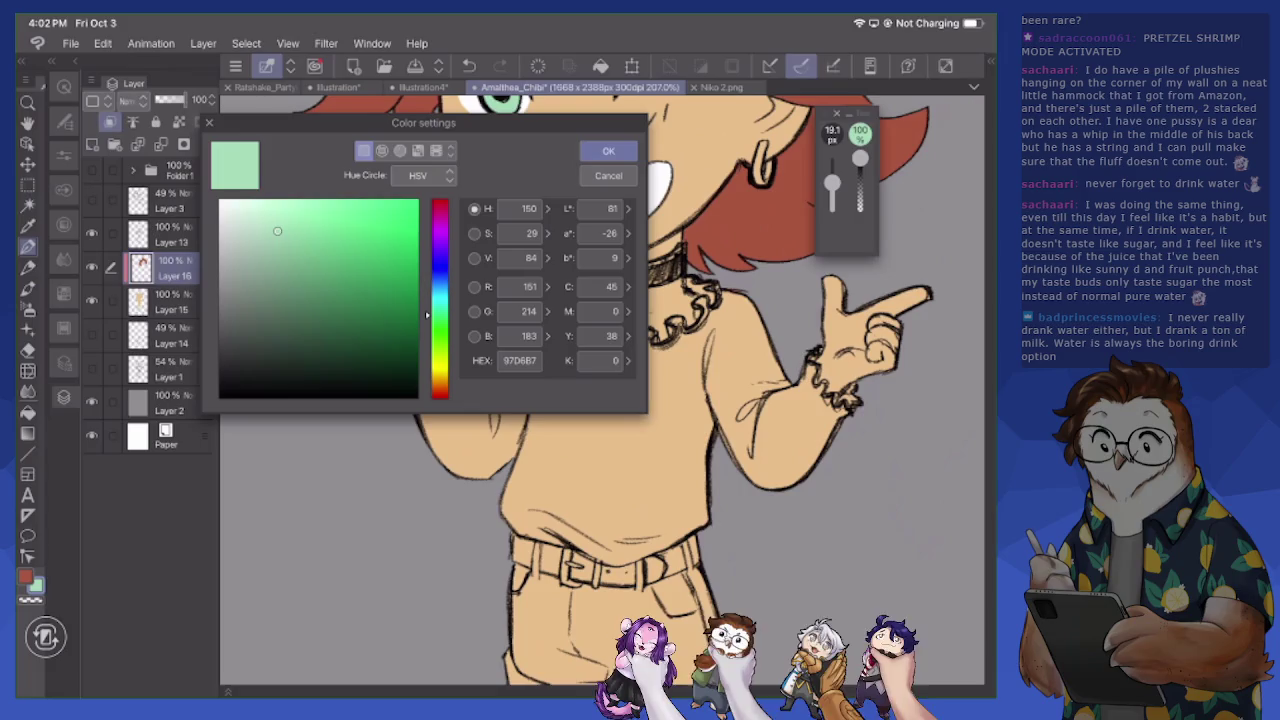
mouse_move(440, 315)
left_mouse_down()
mouse_move(440, 262)
mouse_move(440, 285)
left_mouse_up()
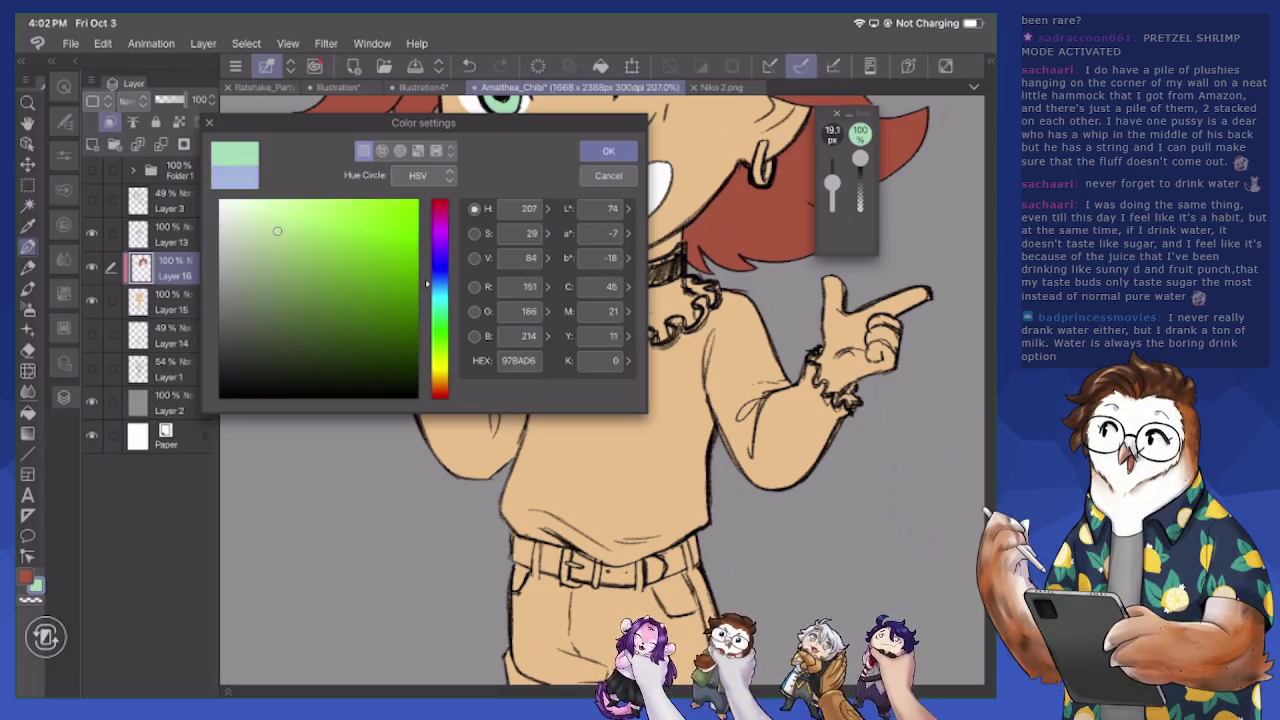
left_click(608, 150)
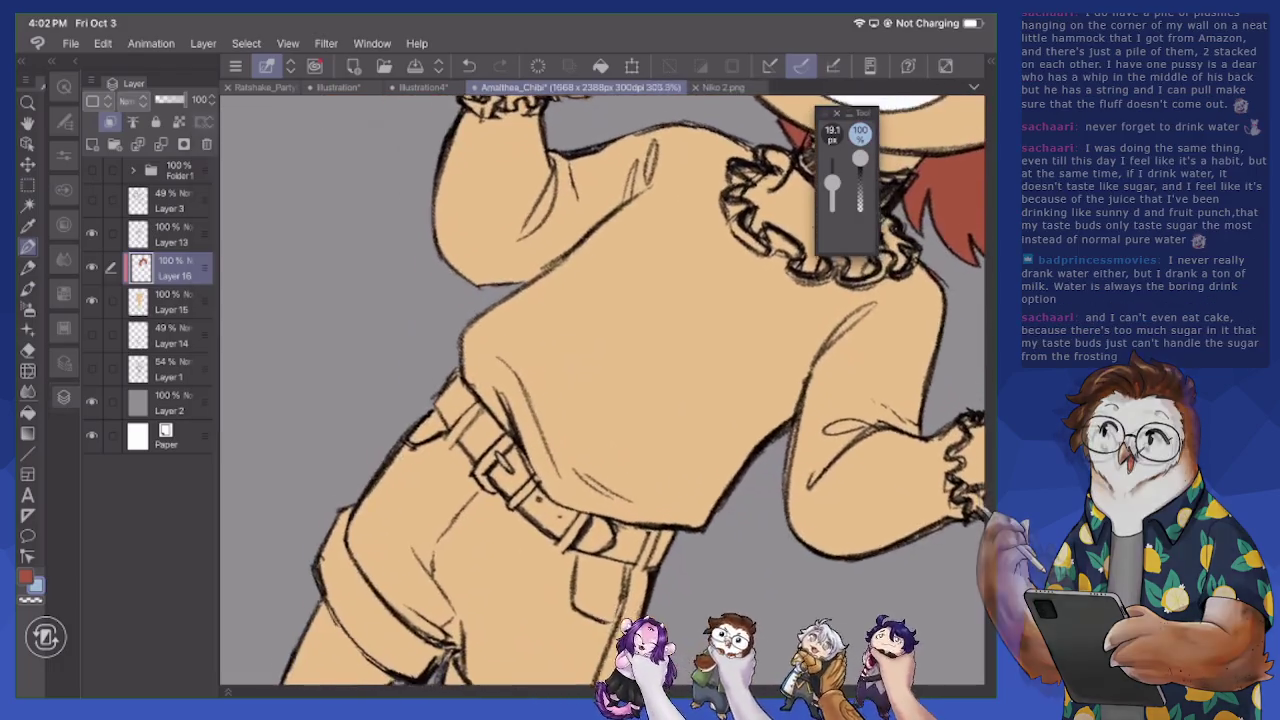
Paint the left leg of the shorts and thigh light blue with the pen
key("e")
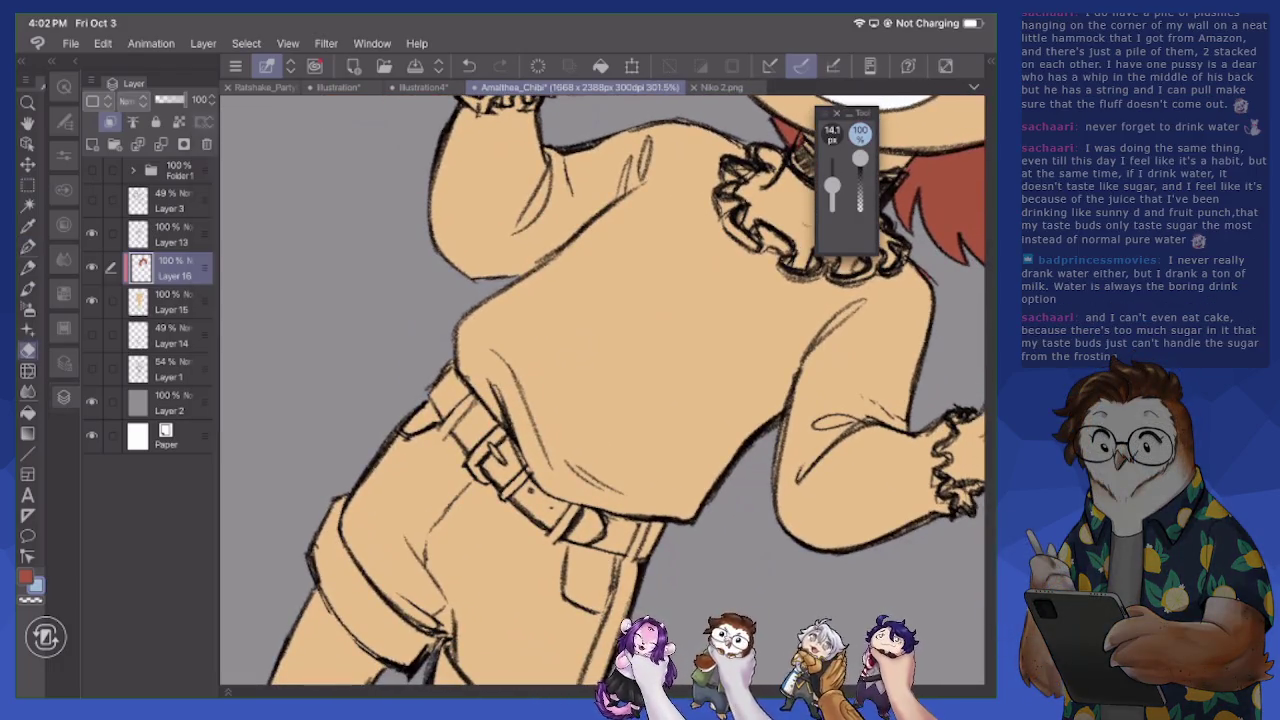
key("p")
mouse_move(396, 450)
left_mouse_down()
mouse_move(352, 540)
mouse_move(472, 656)
left_mouse_up()
left_click_drag(415, 530, 480, 672)
mouse_move(412, 590)
left_mouse_down()
mouse_move(478, 490)
mouse_move(490, 440)
left_mouse_up()
left_click_drag(500, 570, 425, 420)
left_click_drag(455, 470, 442, 432)
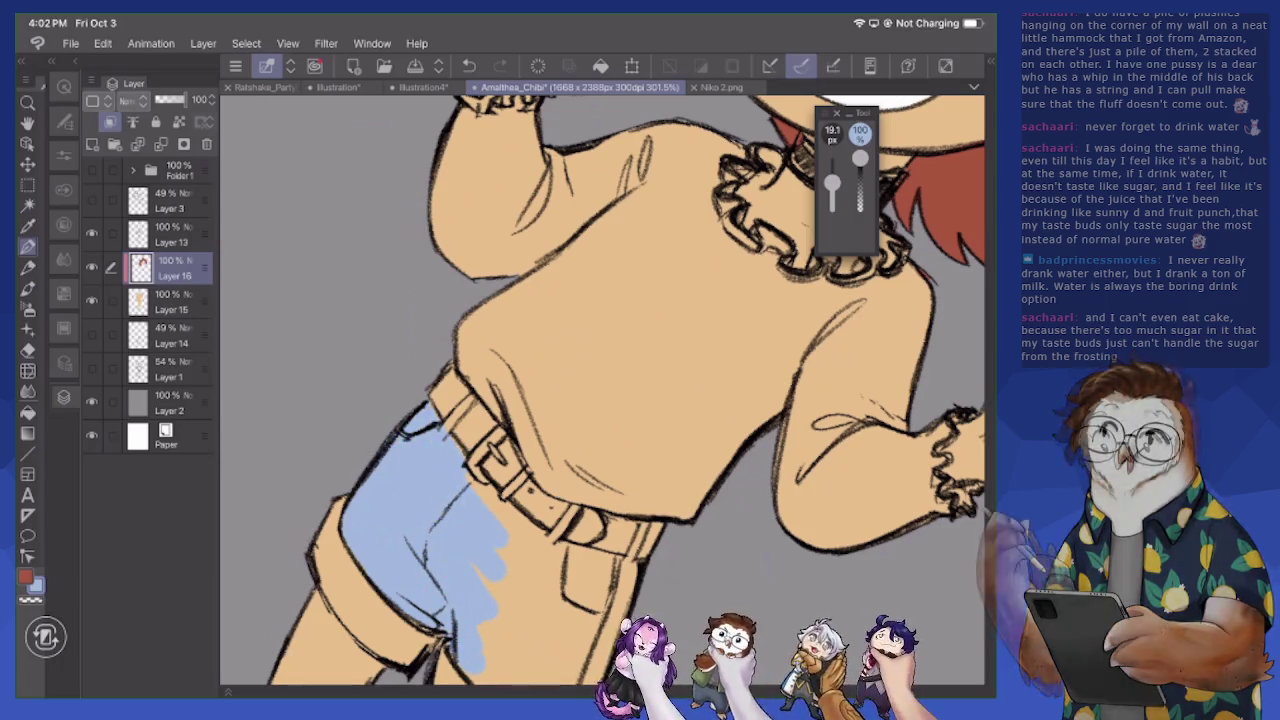
Extend the light blue across the rest of the shorts, covering every tan patch
mouse_move(500, 506)
left_mouse_down()
mouse_move(548, 548)
mouse_move(634, 572)
left_mouse_up()
mouse_move(510, 540)
left_mouse_down()
mouse_move(628, 594)
mouse_move(604, 636)
left_mouse_up()
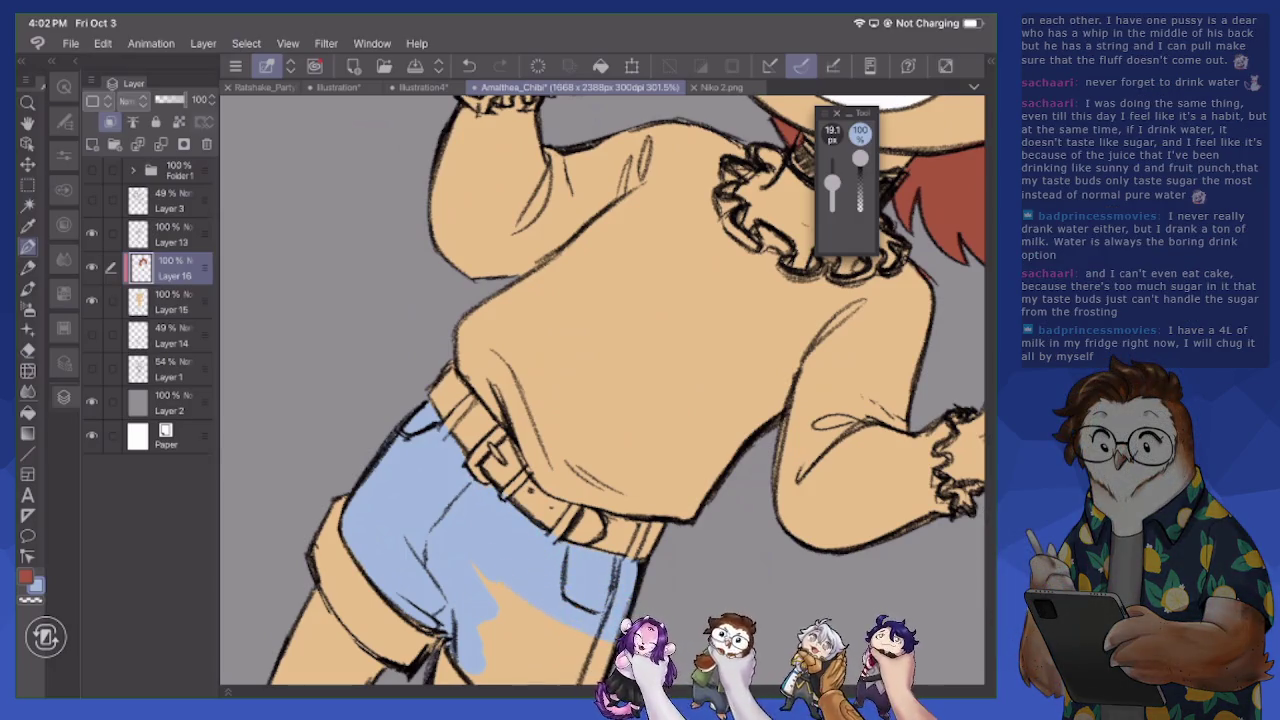
left_click_drag(600, 580, 490, 650)
left_click_drag(580, 615, 500, 680)
scroll(600, 390, "down", 5)
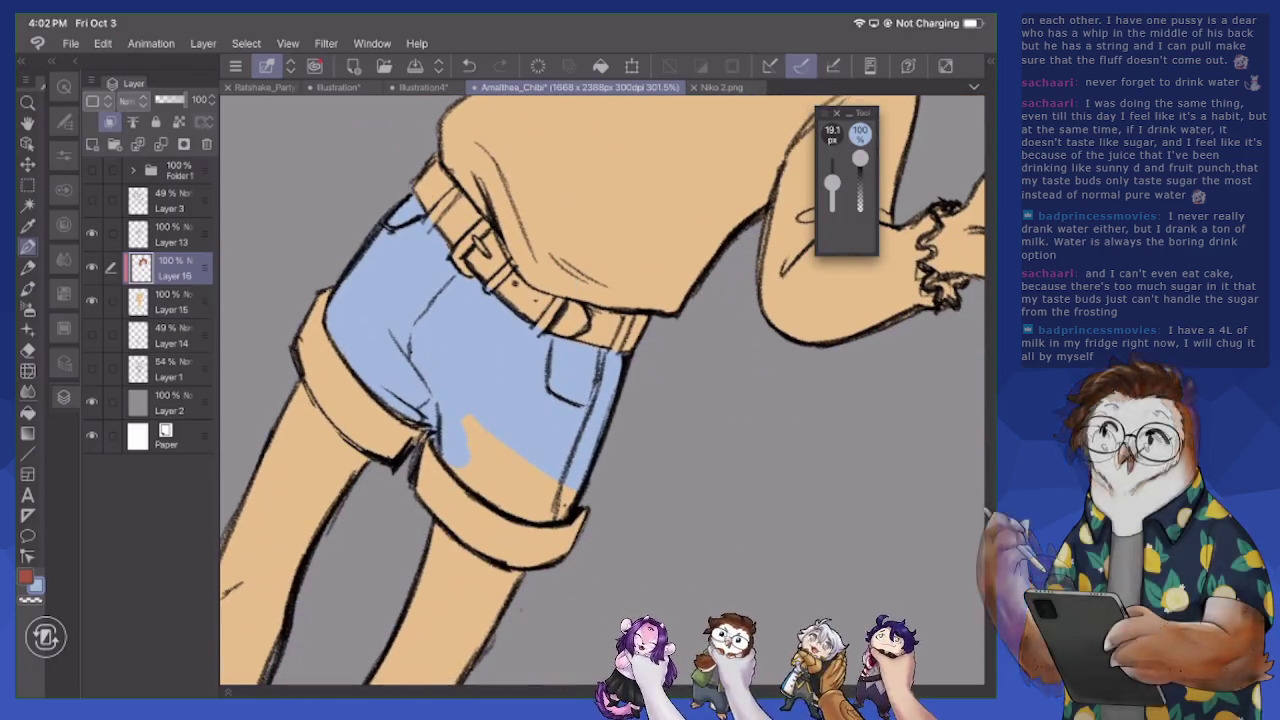
left_click_drag(466, 432, 536, 500)
mouse_move(456, 470)
left_mouse_down()
mouse_move(564, 516)
mouse_move(574, 478)
left_mouse_up()
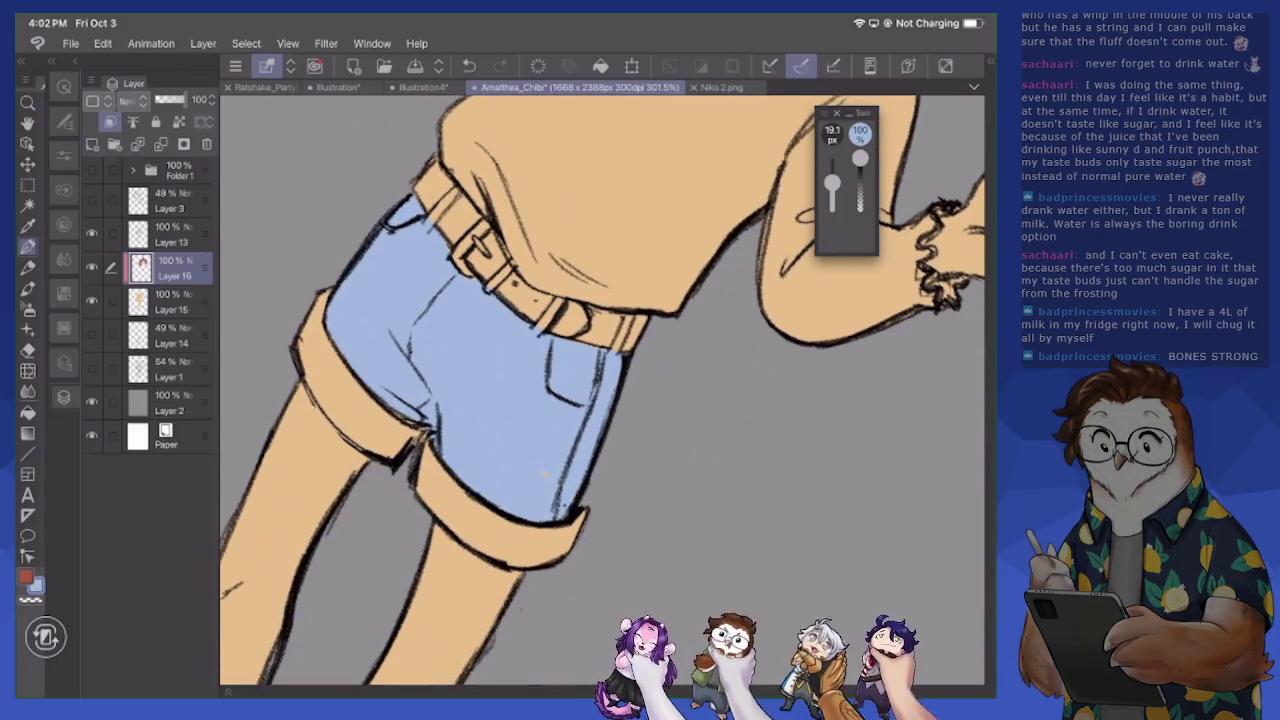
scroll(600, 390, "down", 5)
scroll(600, 390, "down", 5)
scroll(600, 390, "down", 3)
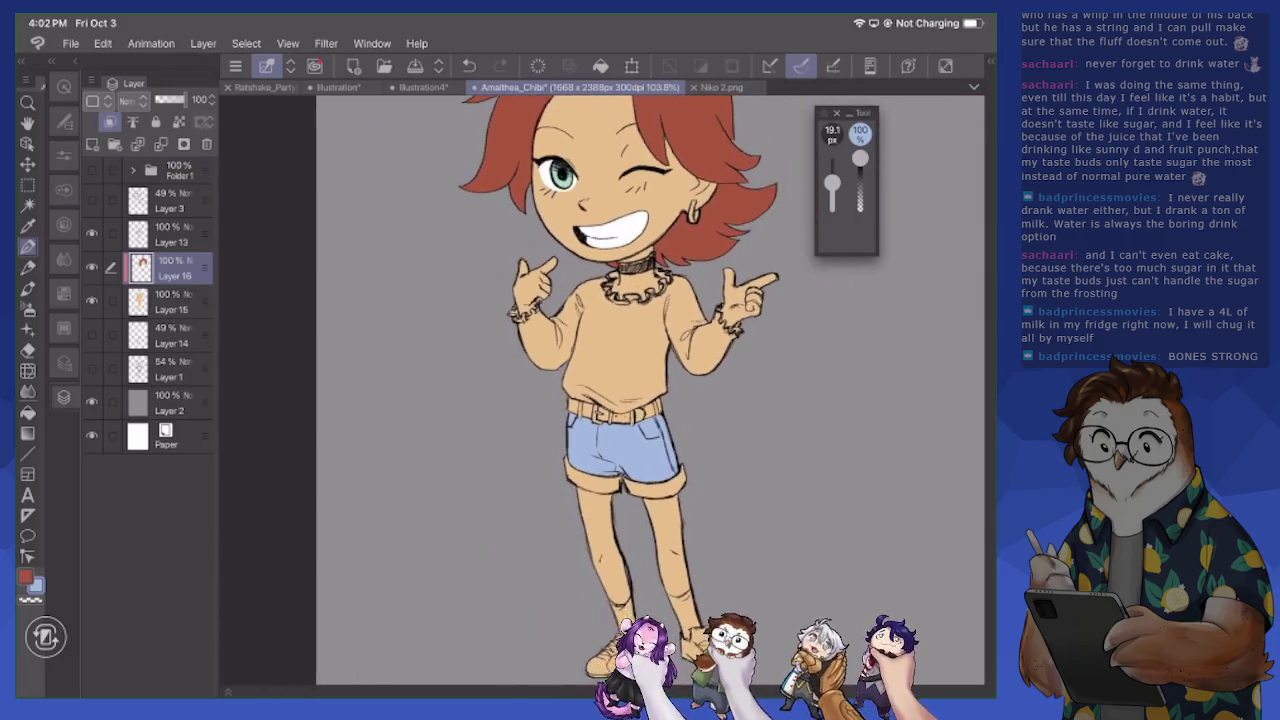
scroll(700, 340, "up", 2)
scroll(700, 340, "up", 2)
scroll(700, 340, "up", 2)
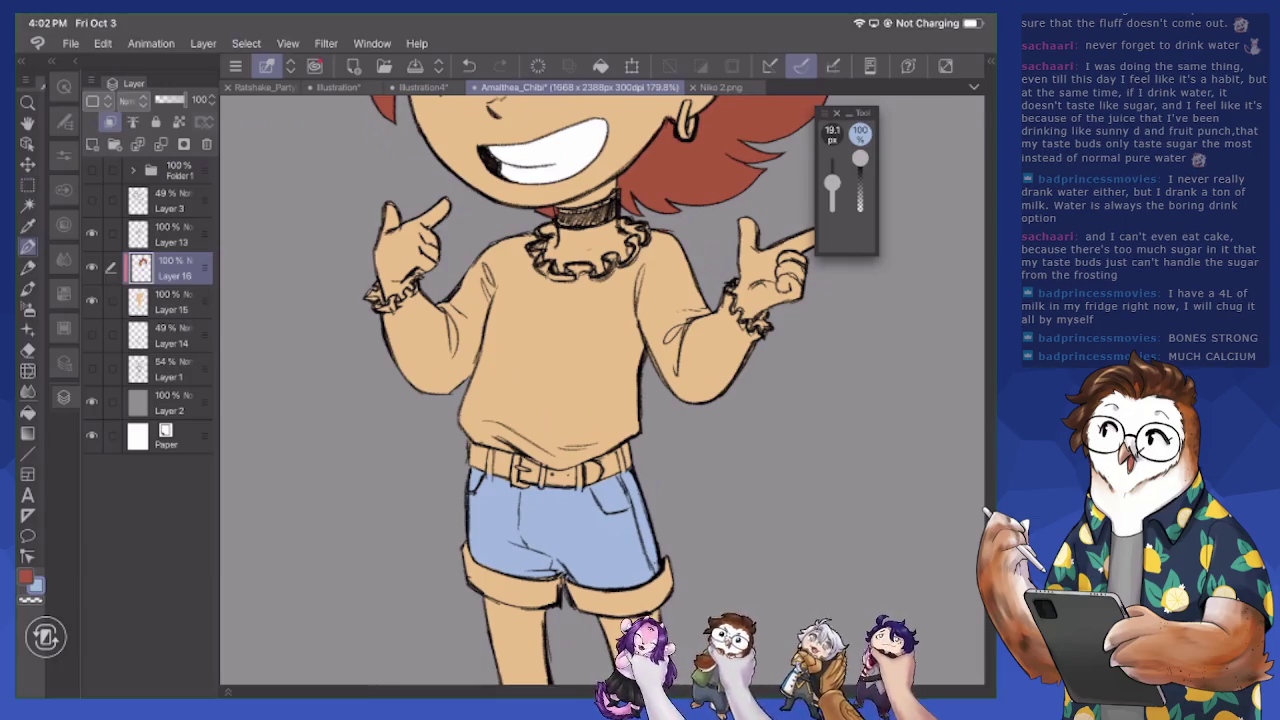
Set the brush to 9 px and colour the three belt loops blue
scroll(500, 460, "up", 3)
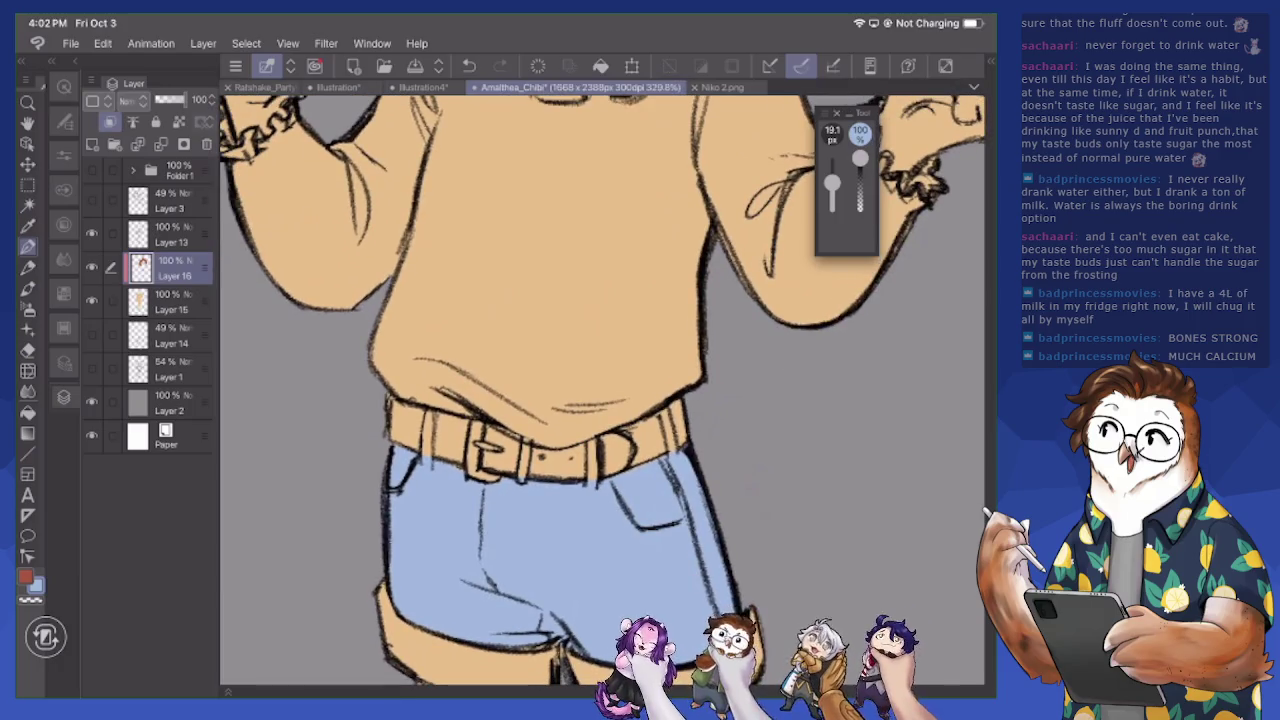
left_click_drag(832, 183, 832, 189)
left_click_drag(430, 423, 427, 455)
left_click_drag(592, 448, 592, 480)
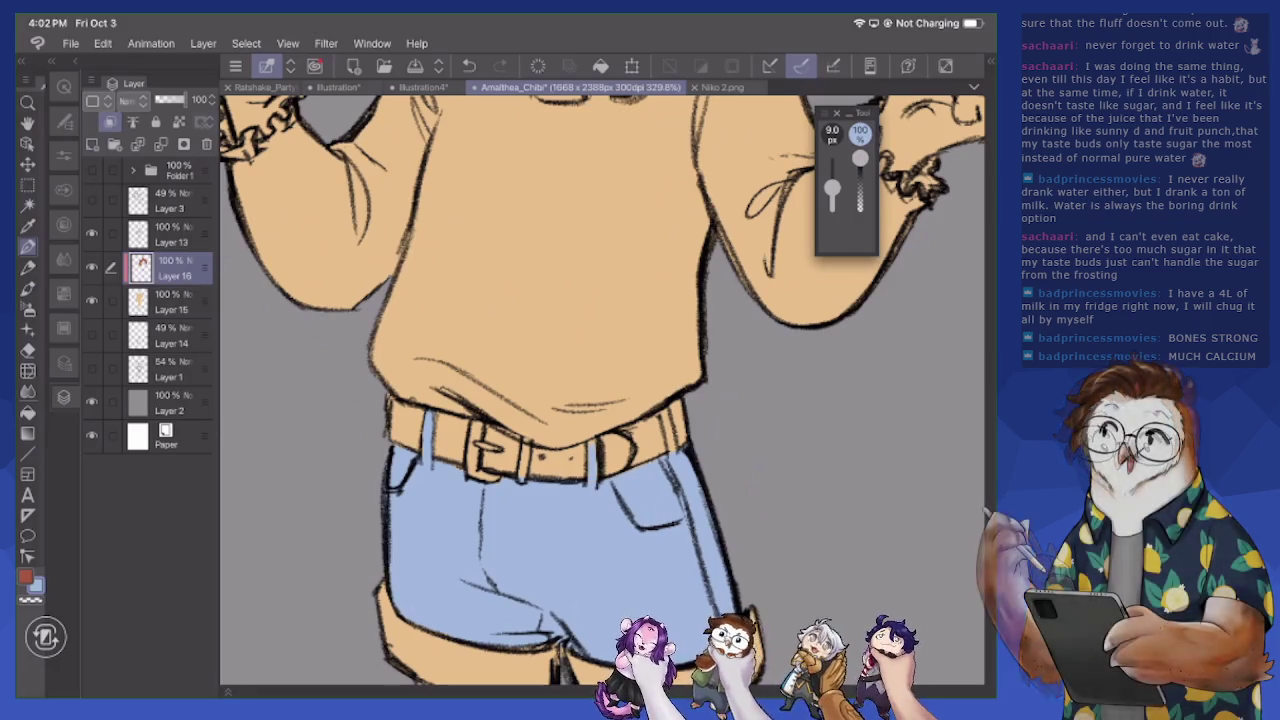
left_click_drag(668, 408, 668, 448)
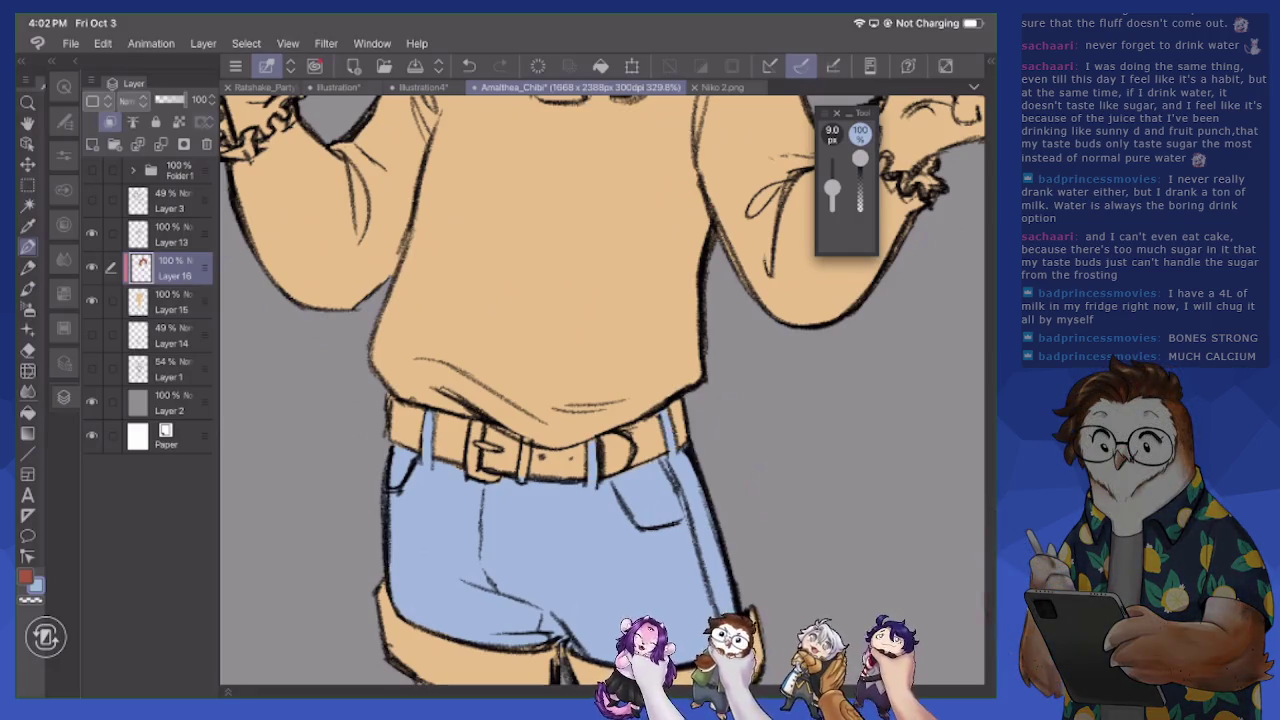
Pick a paler blue and stroke highlights along the shorts' leg edge and rolled cuff
left_click(33, 585)
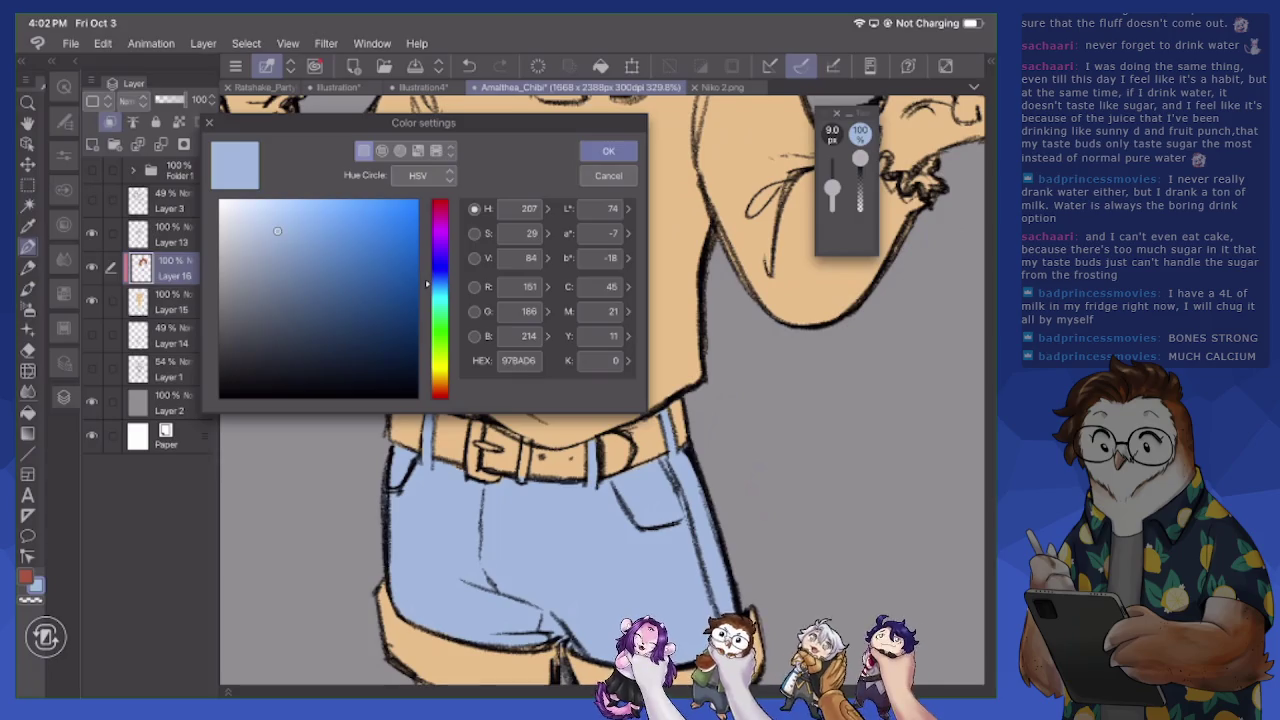
left_click_drag(277, 231, 257, 217)
left_click(608, 151)
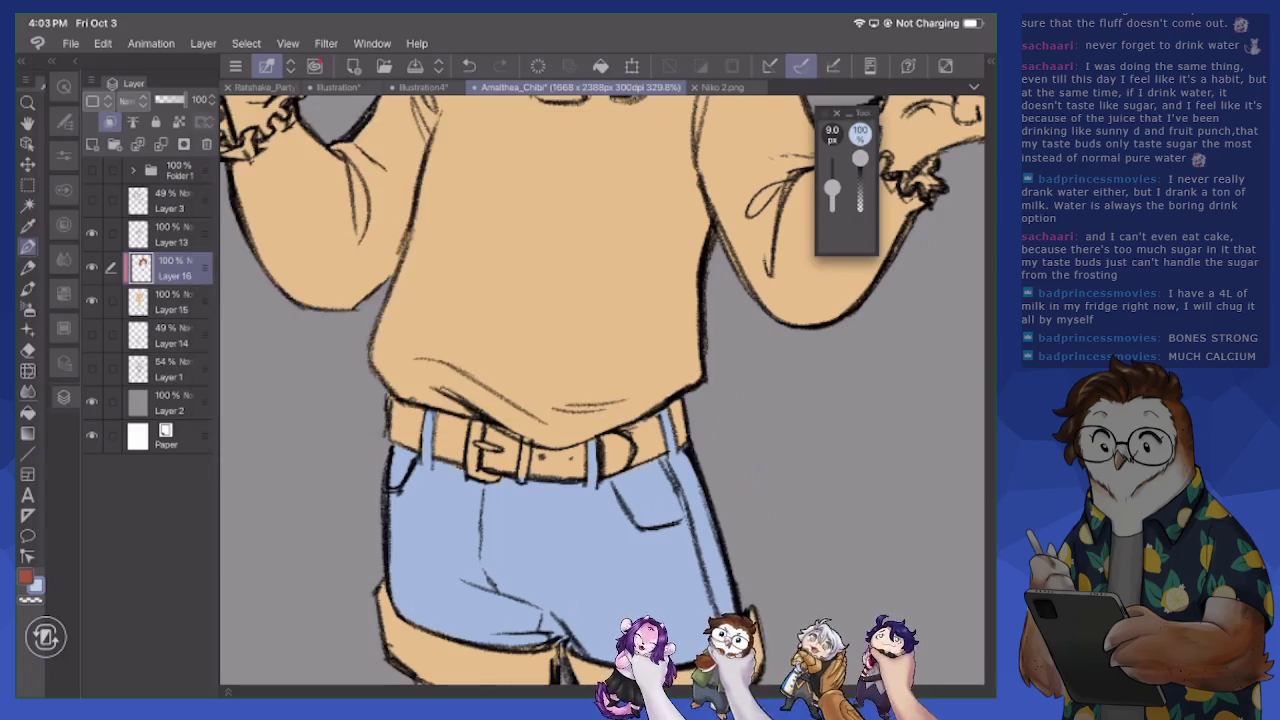
left_click_drag(345, 416, 405, 508)
left_click_drag(352, 450, 375, 495)
mouse_move(337, 391)
left_mouse_down()
mouse_move(341, 414)
mouse_move(410, 480)
mouse_move(414, 524)
mouse_move(520, 650)
left_mouse_up()
mouse_move(455, 536)
left_mouse_down()
mouse_move(492, 606)
mouse_move(566, 642)
mouse_move(592, 640)
mouse_move(598, 650)
mouse_move(570, 662)
left_mouse_up()
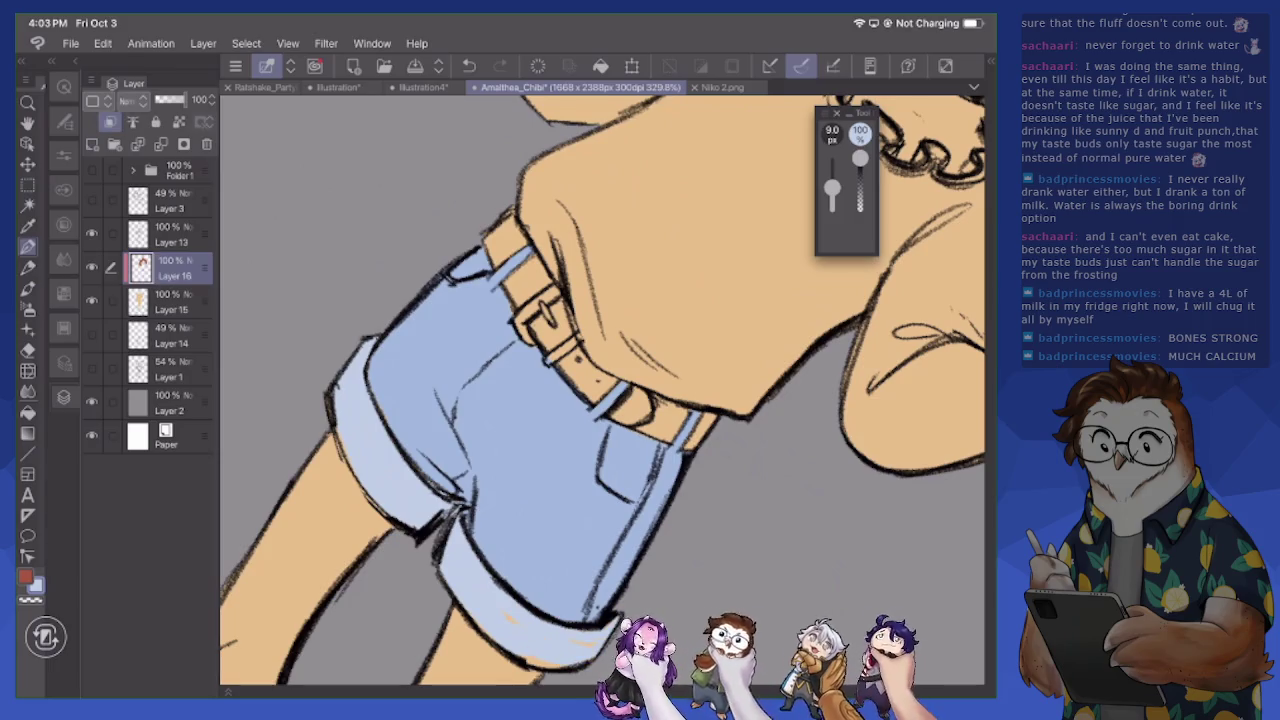
scroll(600, 390, "down", 2)
scroll(600, 390, "down", 3)
scroll(600, 390, "down", 3)
scroll(600, 390, "down", 1)
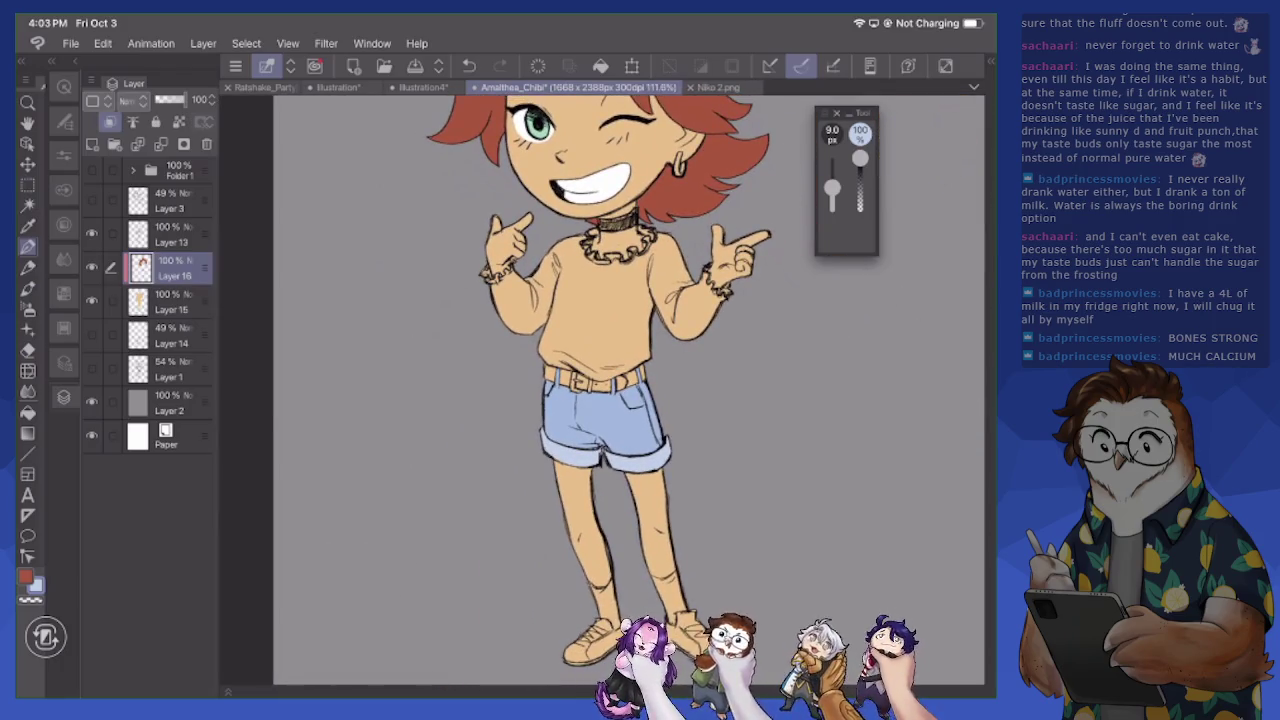
Switch to white and paint a sock band above the first shoe
left_click(26, 578)
left_click(603, 149)
scroll(600, 390, "up", 2)
scroll(600, 390, "up", 2)
scroll(600, 390, "up", 2)
scroll(600, 390, "up", 1)
scroll(600, 390, "up", 2)
scroll(600, 390, "up", 2)
mouse_move(572, 452)
left_mouse_down()
mouse_move(574, 405)
mouse_move(596, 396)
mouse_move(608, 468)
left_mouse_up()
mouse_move(562, 410)
left_mouse_down()
mouse_move(580, 470)
mouse_move(512, 492)
left_mouse_up()
mouse_move(522, 436)
left_mouse_down()
mouse_move(498, 500)
mouse_move(494, 456)
mouse_move(464, 462)
mouse_move(486, 442)
left_mouse_up()
Paint the second white sock above the other shoe
mouse_move(470, 296)
left_mouse_down()
mouse_move(448, 300)
mouse_move(492, 260)
mouse_move(476, 268)
mouse_move(478, 250)
mouse_move(516, 232)
left_mouse_up()
mouse_move(528, 290)
left_mouse_down()
mouse_move(542, 224)
mouse_move(570, 212)
mouse_move(560, 266)
mouse_move(590, 268)
left_mouse_up()
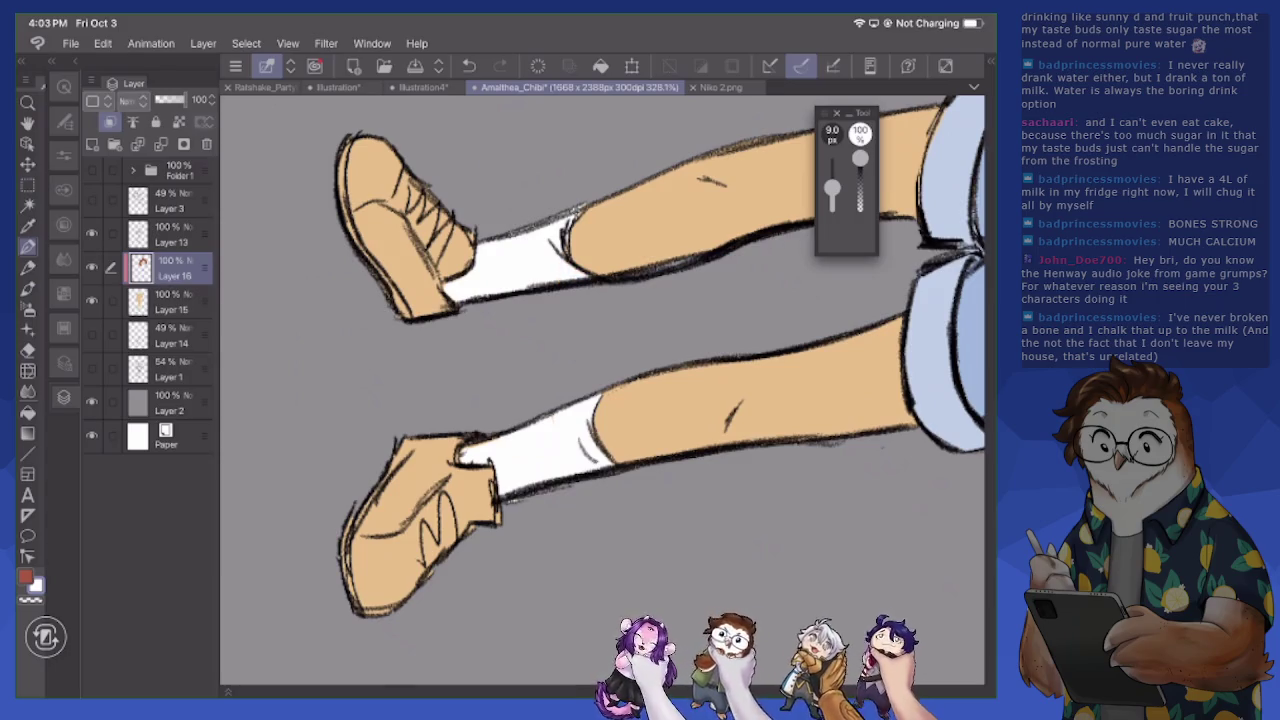
scroll(600, 390, "down", 5)
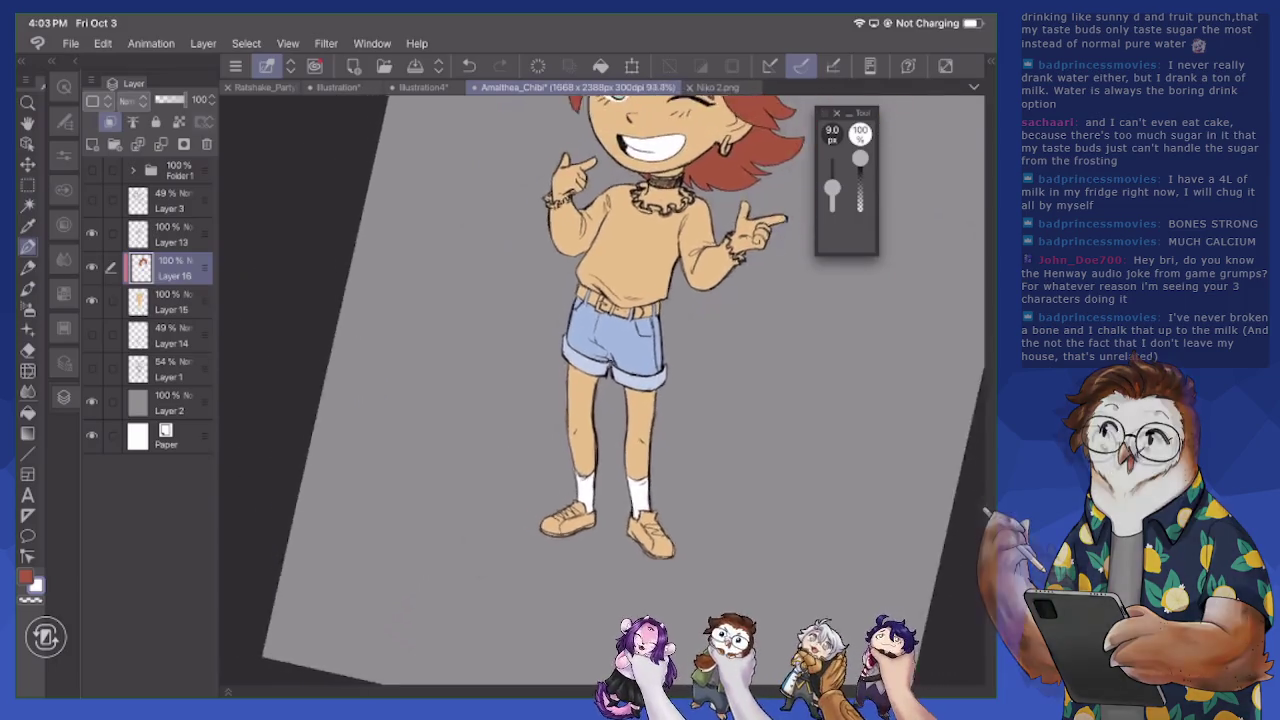
scroll(600, 390, "down", 2)
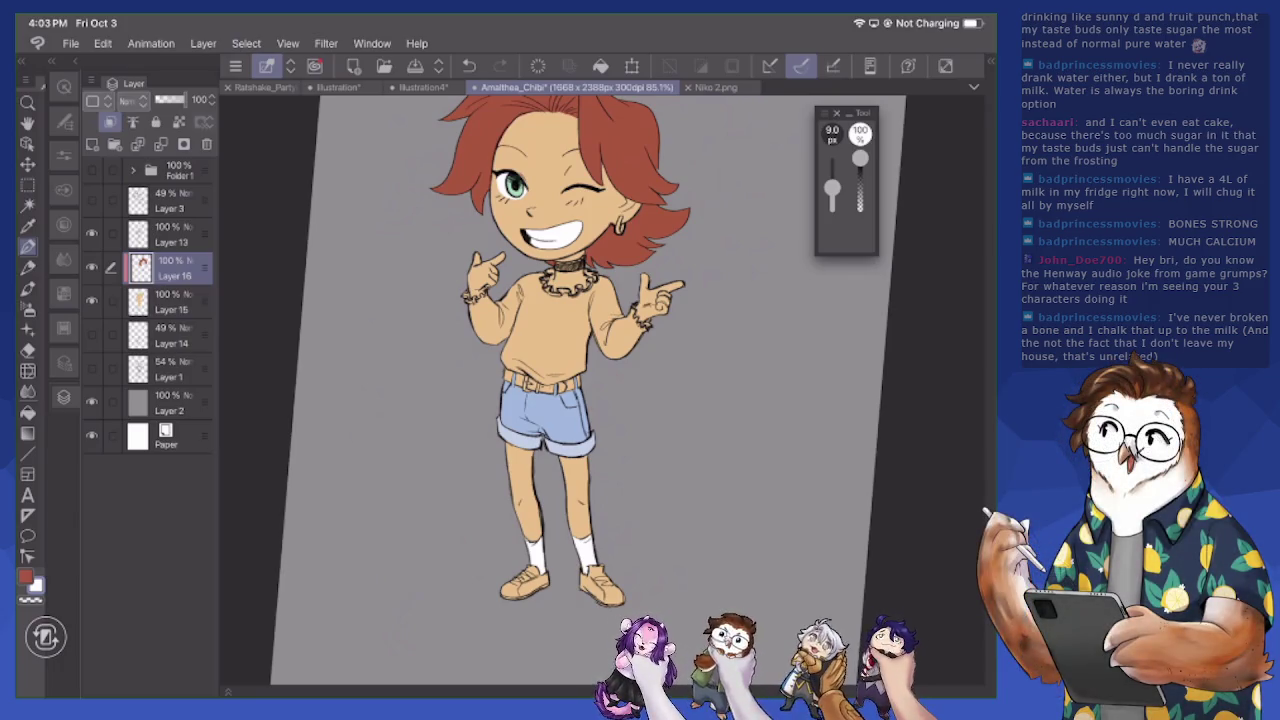
scroll(540, 400, "up", 5)
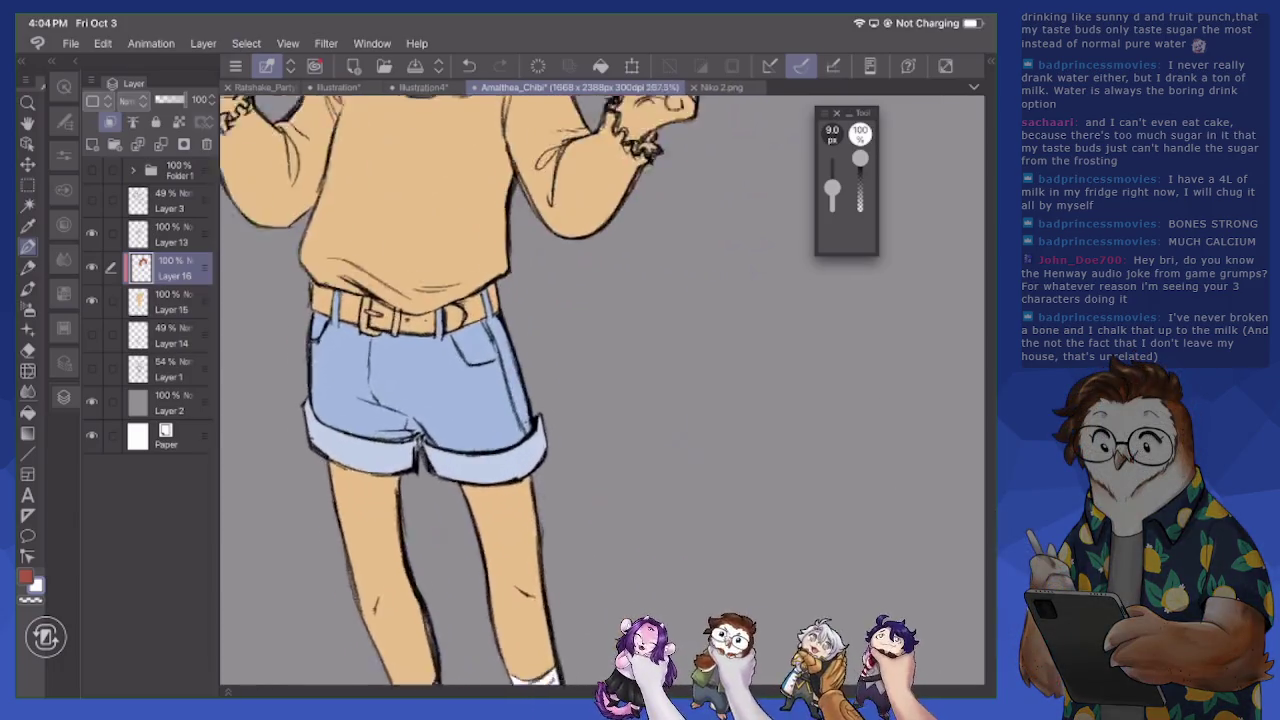
On a new layer, paint the whole belt white
scroll(600, 390, "up", 1)
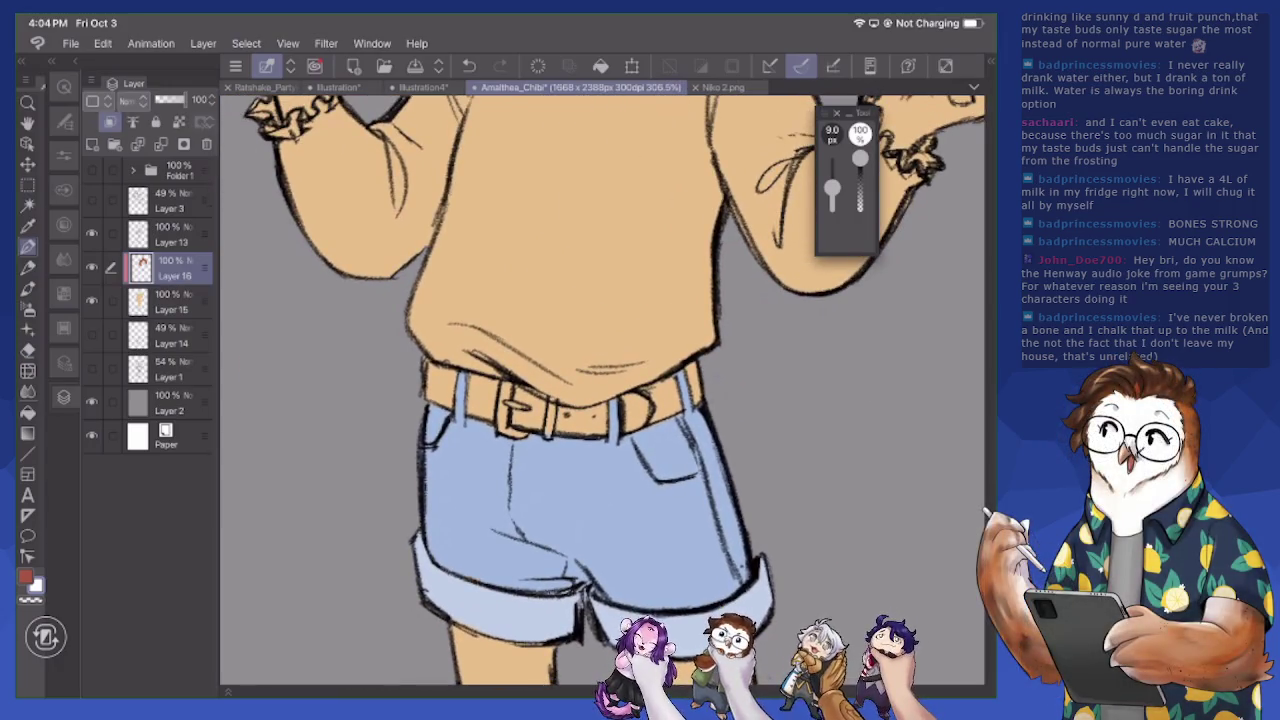
left_click(92, 144)
mouse_move(426, 384)
left_mouse_down()
mouse_move(484, 416)
mouse_move(438, 366)
mouse_move(494, 384)
mouse_move(490, 424)
mouse_move(544, 402)
mouse_move(524, 388)
mouse_move(606, 432)
left_mouse_up()
mouse_move(624, 430)
left_mouse_down()
mouse_move(636, 422)
mouse_move(606, 410)
left_mouse_up()
mouse_move(624, 422)
left_mouse_down()
mouse_move(656, 398)
mouse_move(700, 404)
mouse_move(696, 372)
left_mouse_up()
left_click_drag(586, 410, 696, 364)
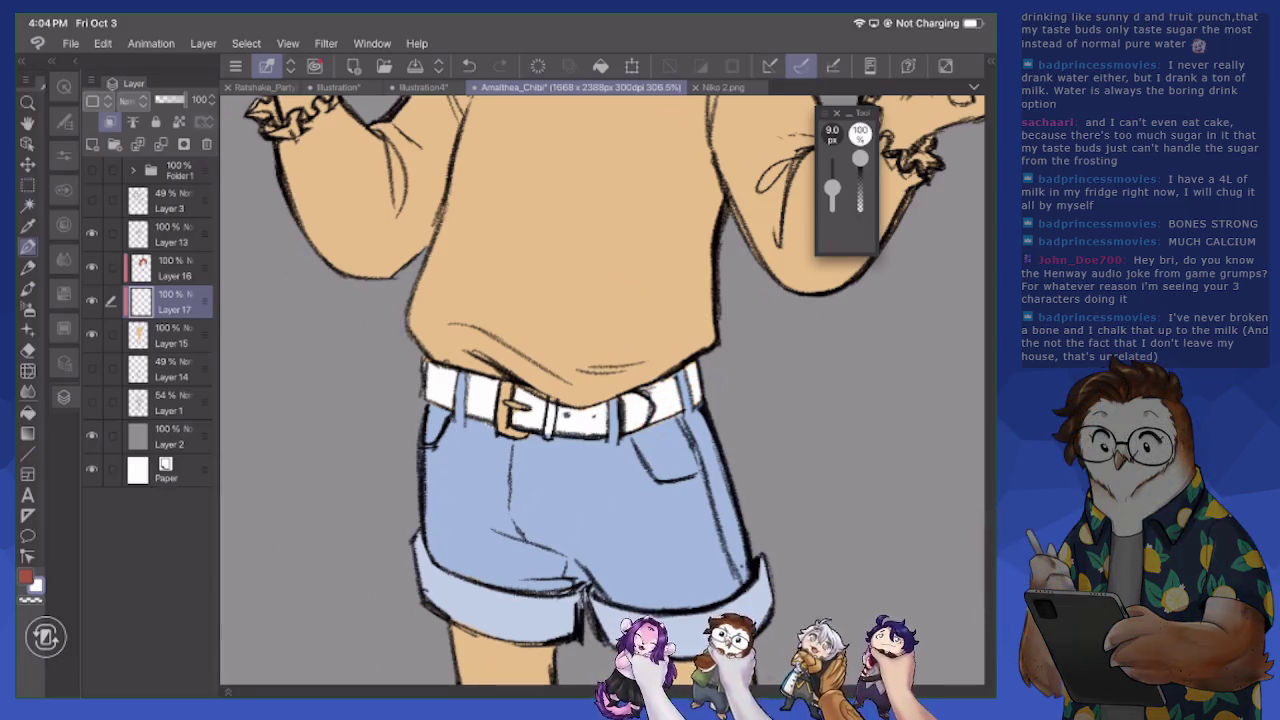
Choose a golden yellow colour for the buckle
left_click(25, 578)
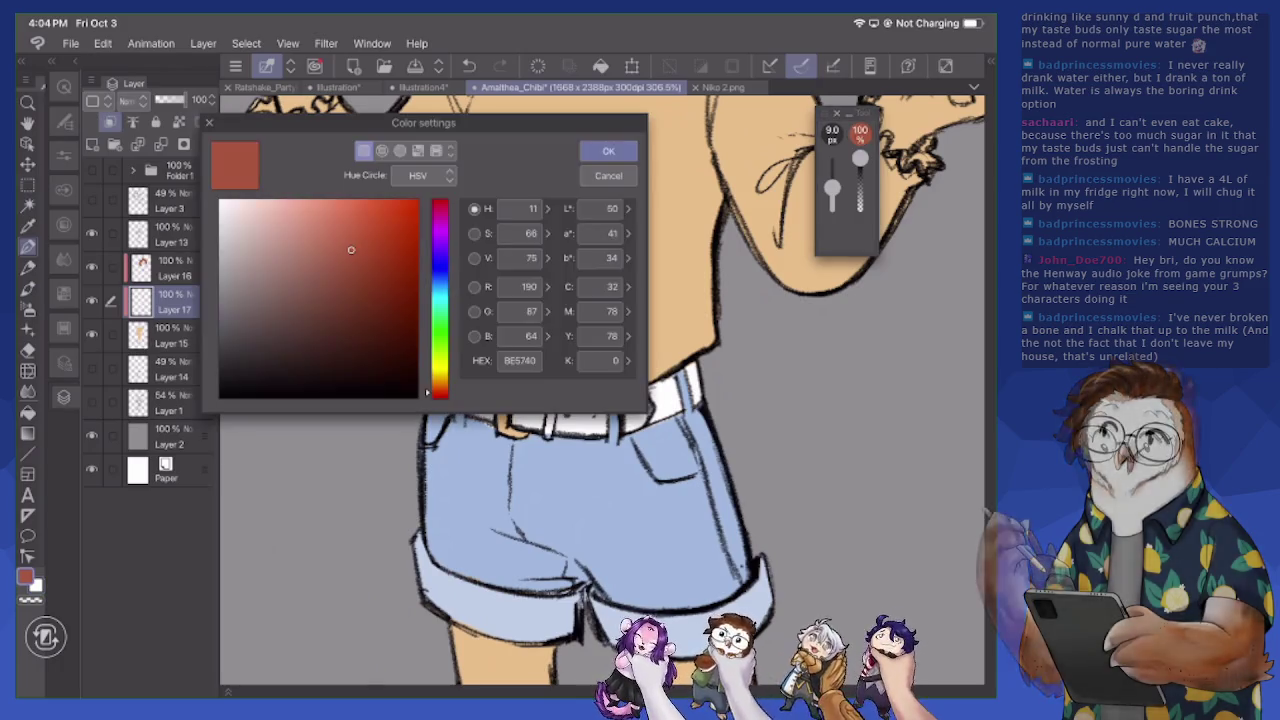
left_click_drag(440, 392, 440, 385)
left_click(290, 260)
left_click(323, 246)
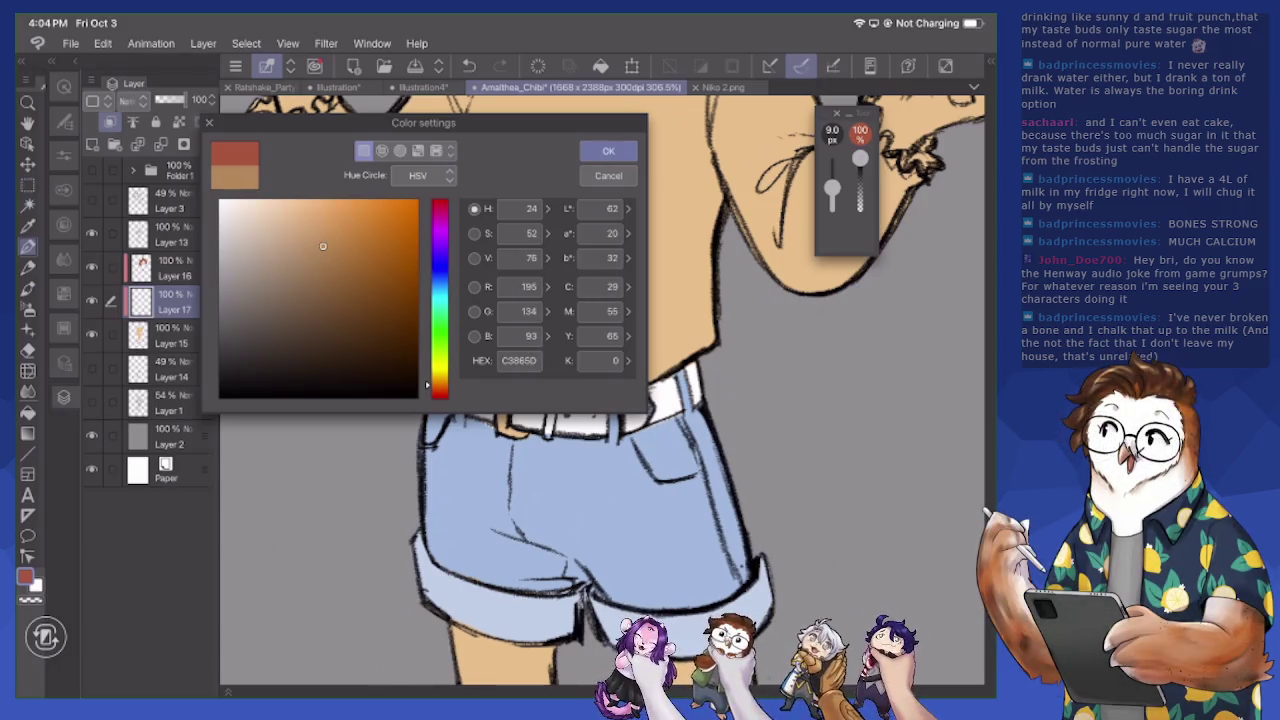
left_click_drag(440, 385, 440, 378)
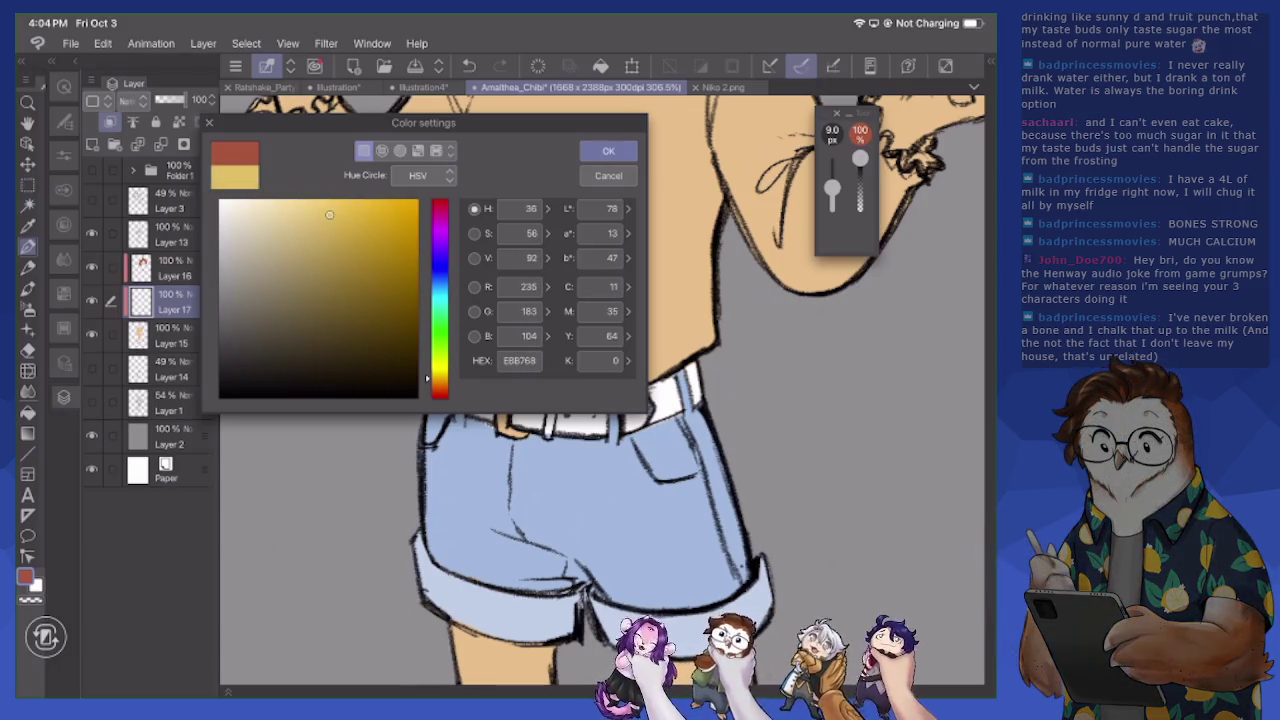
left_click(608, 151)
Shrink the brush to 4.9 px, try a stroke by the belt loop, and undo it
left_click_drag(832, 188, 832, 197)
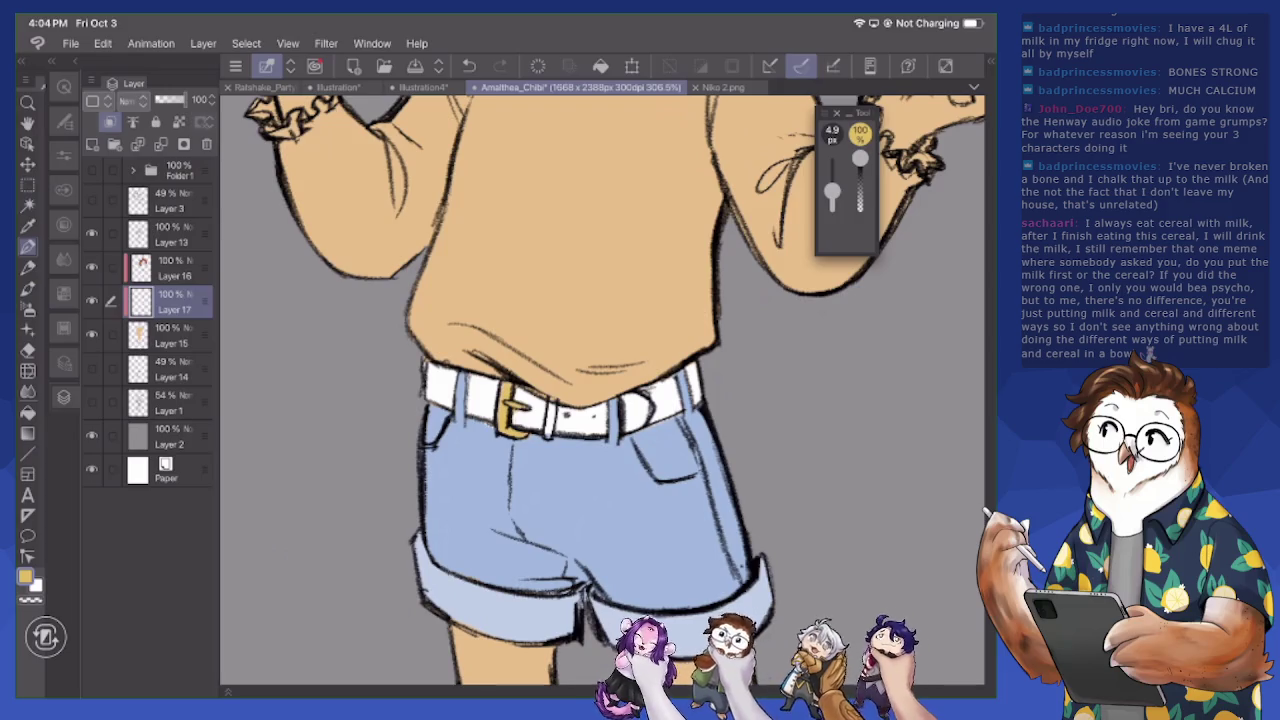
left_click_drag(549, 435, 549, 403)
scroll(600, 390, "down", 3)
scroll(600, 390, "down", 2)
key("ctrl+z")
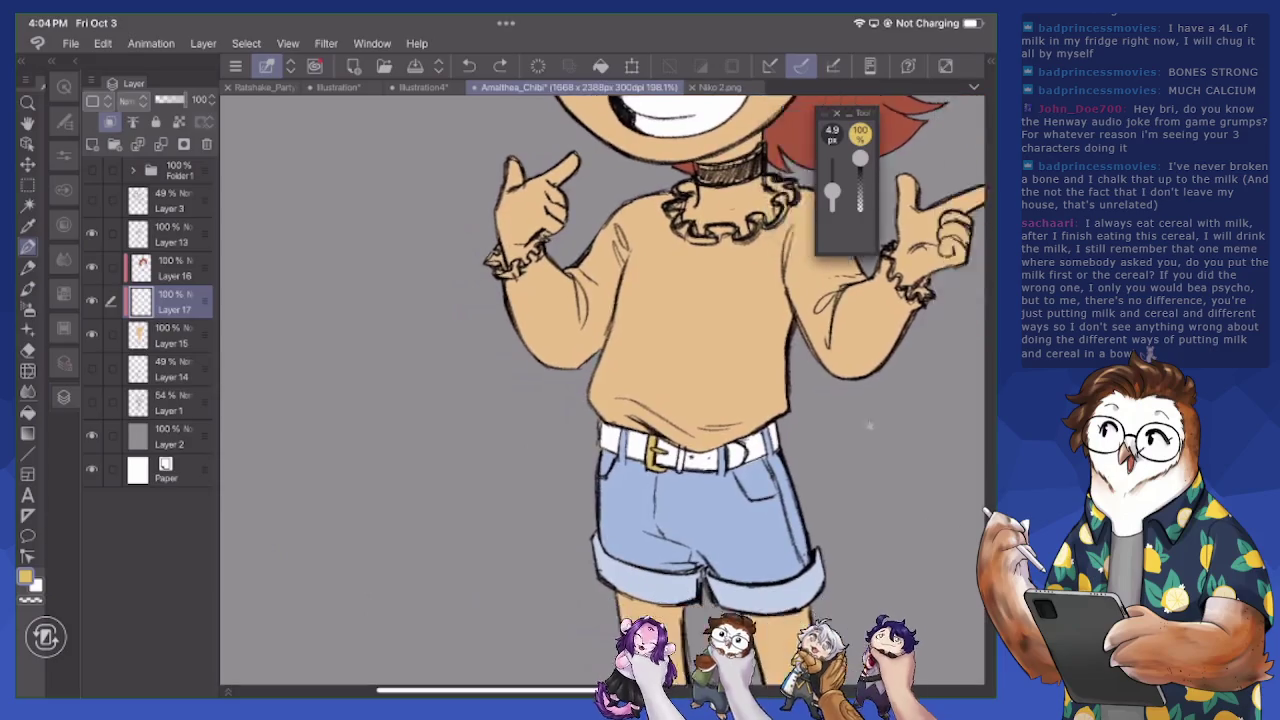
Pan and zoom the view around the shirt, belt and earring
left_click_drag(800, 430, 684, 378)
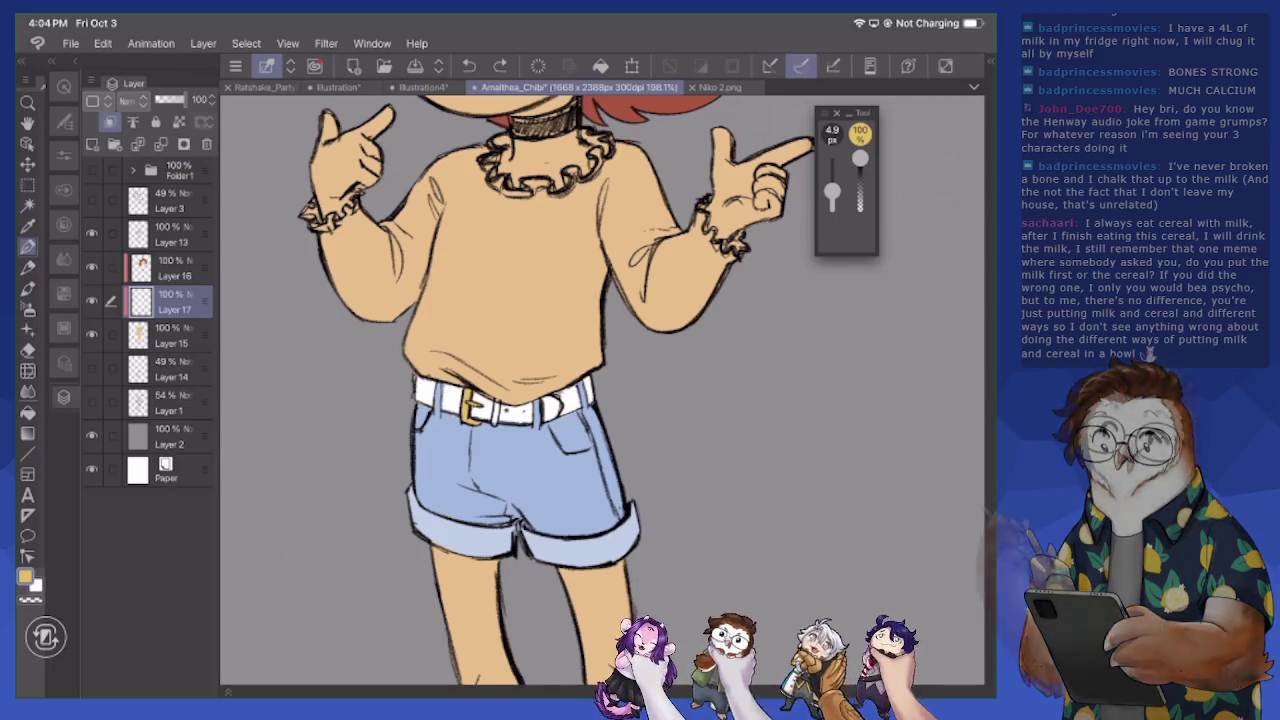
scroll(600, 390, "down", 2)
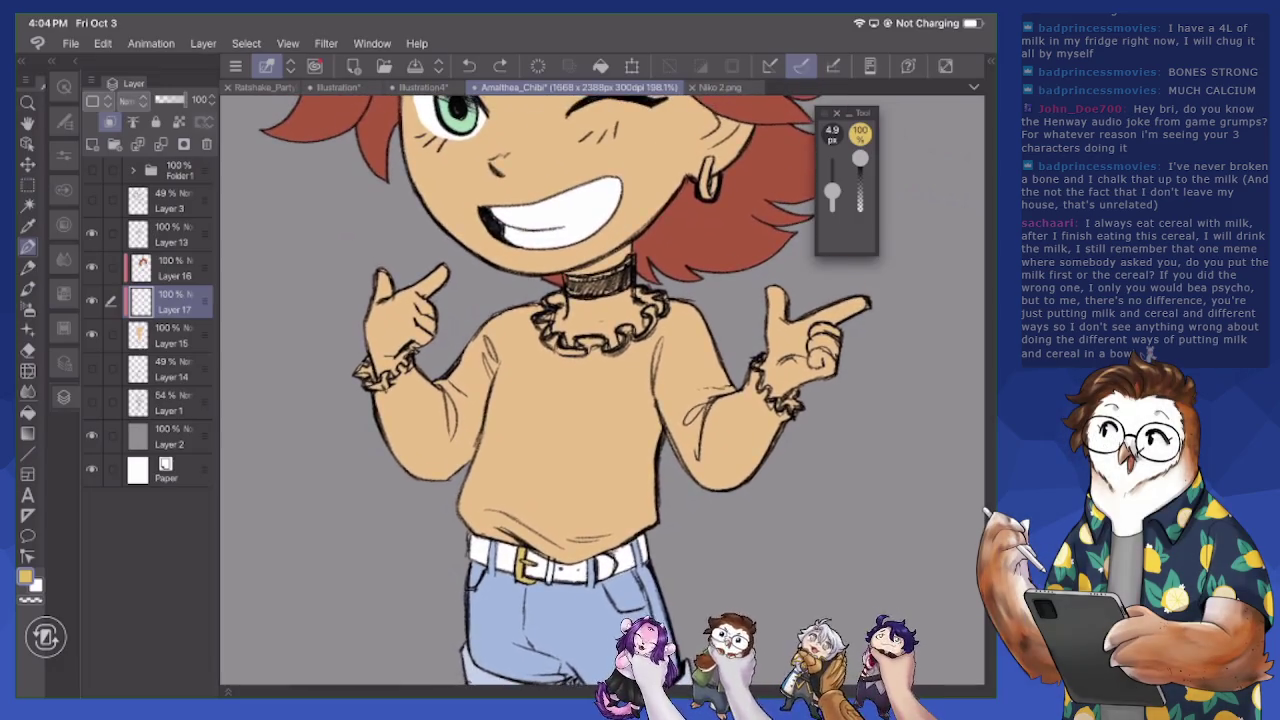
scroll(600, 390, "down", 2)
scroll(600, 390, "down", 4)
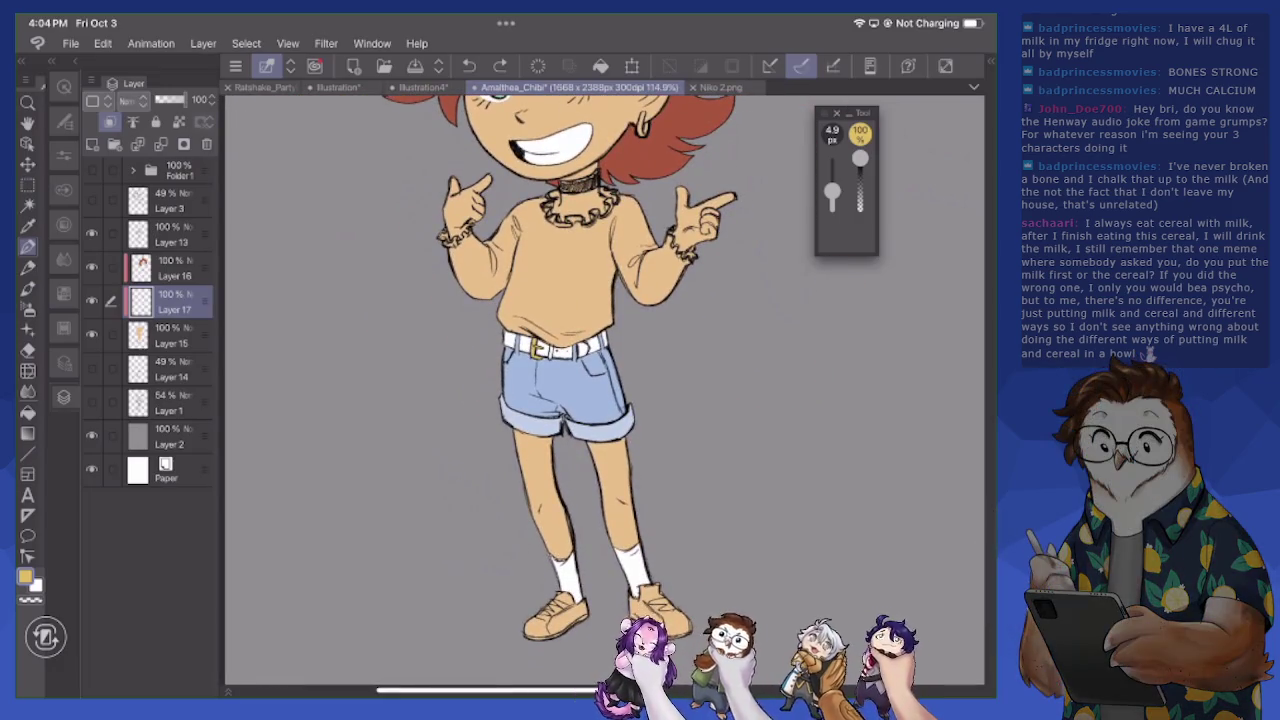
scroll(600, 390, "up", 3)
scroll(600, 390, "down", 3)
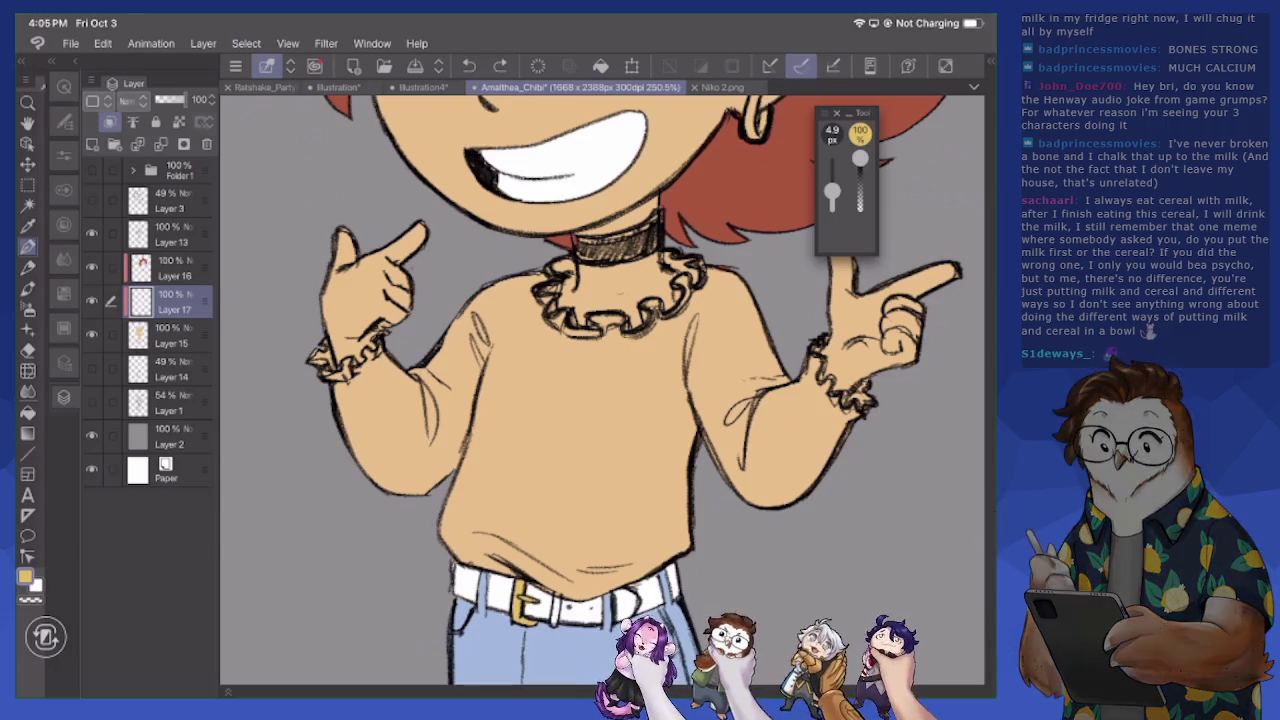
scroll(600, 390, "down", 3)
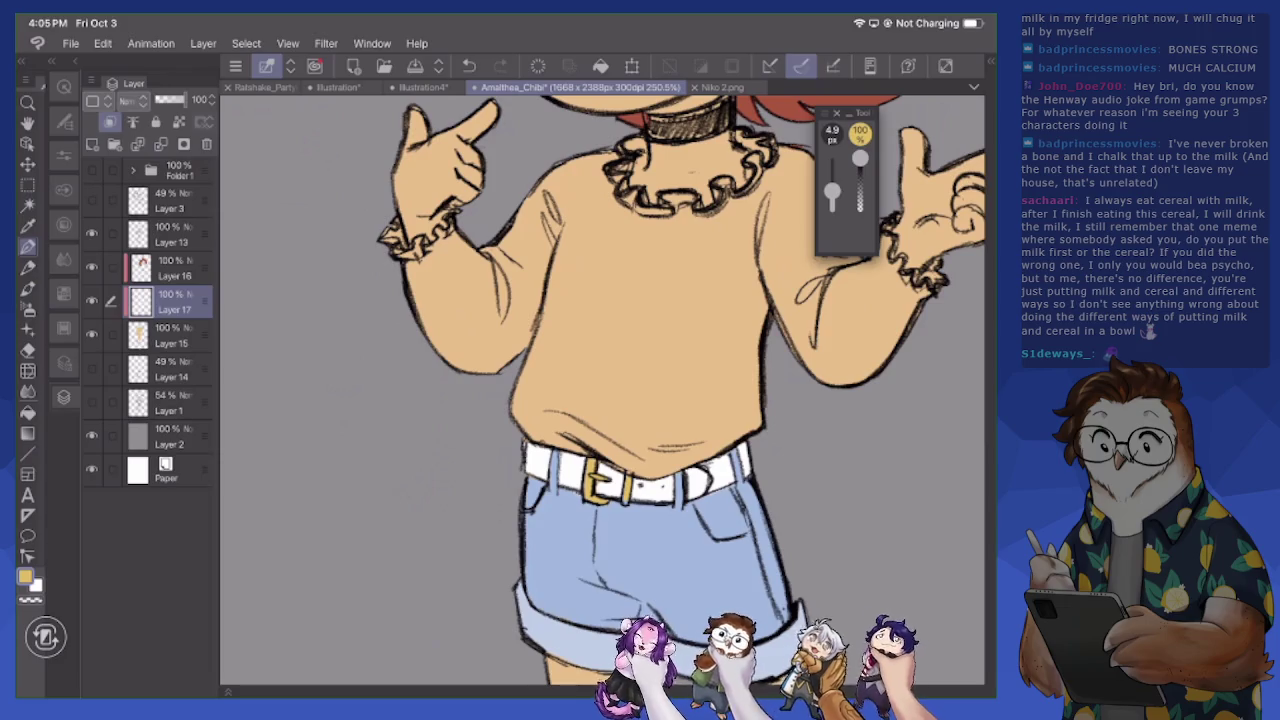
scroll(706, 452, "up", 3)
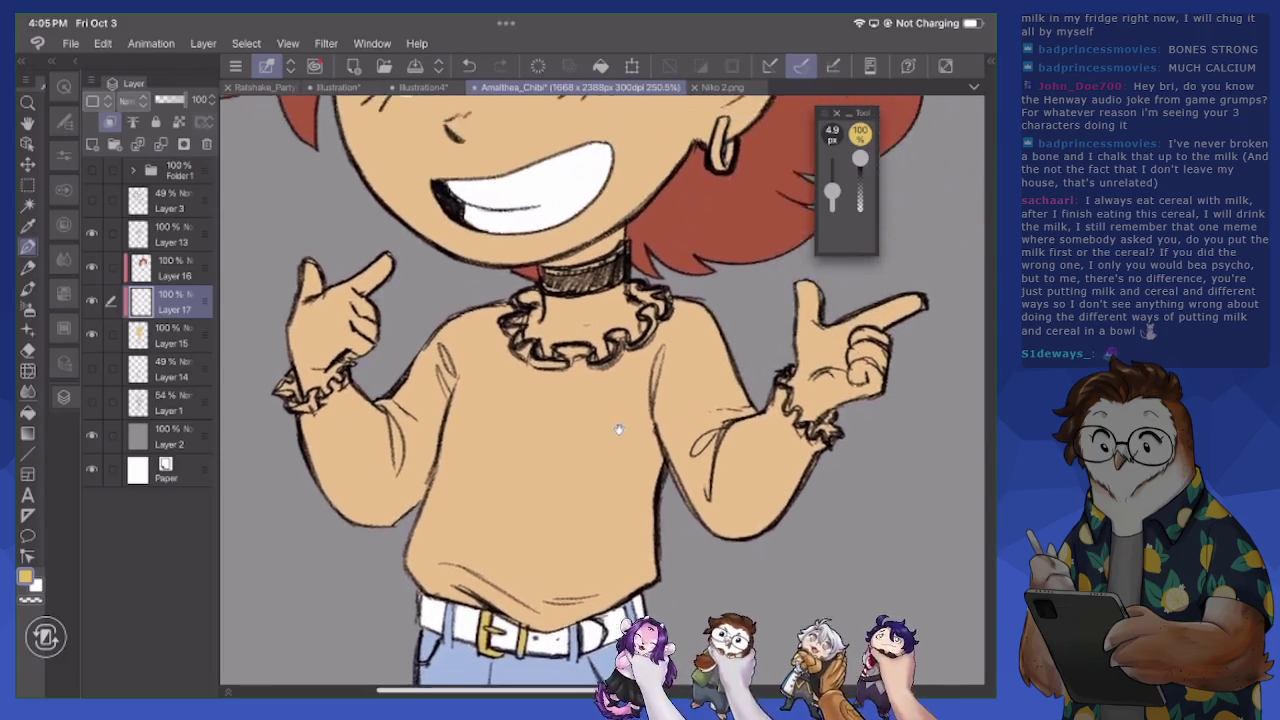
scroll(706, 452, "up", 5)
scroll(706, 452, "up", 2)
scroll(706, 452, "up", 2)
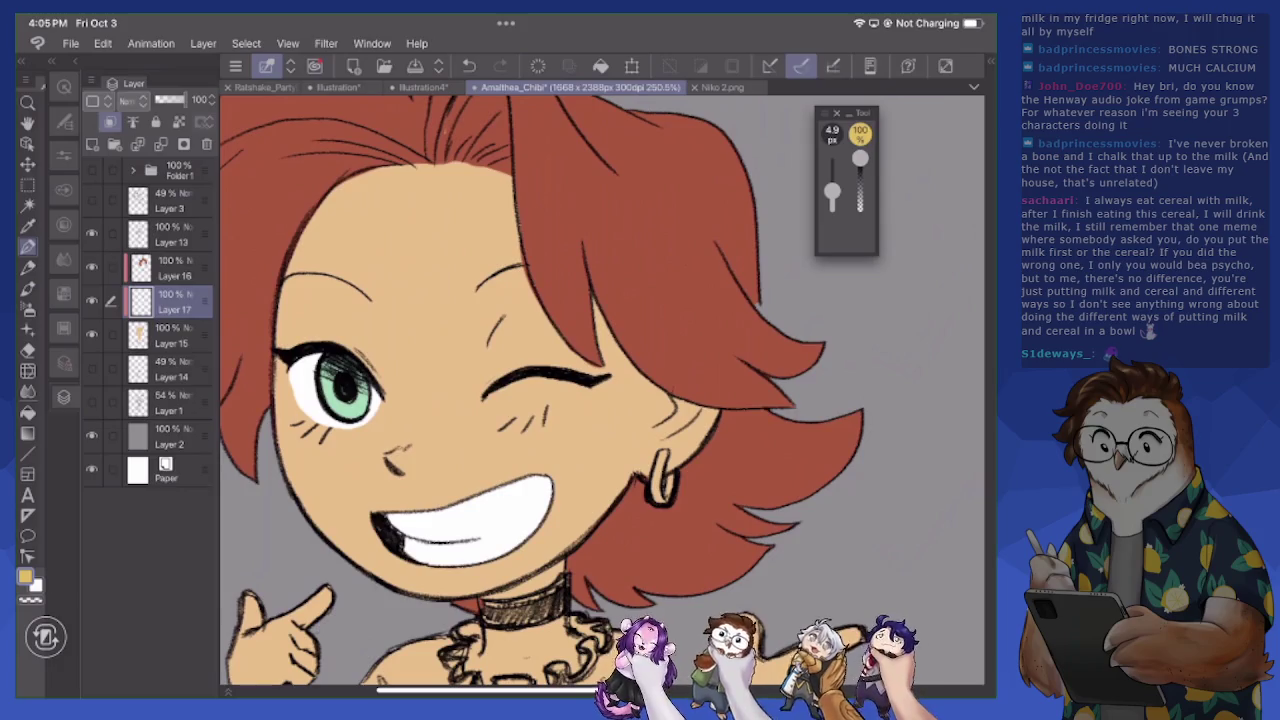
Darken the yellow to gold C58C34 and paint the hoop earring
left_click(25, 577)
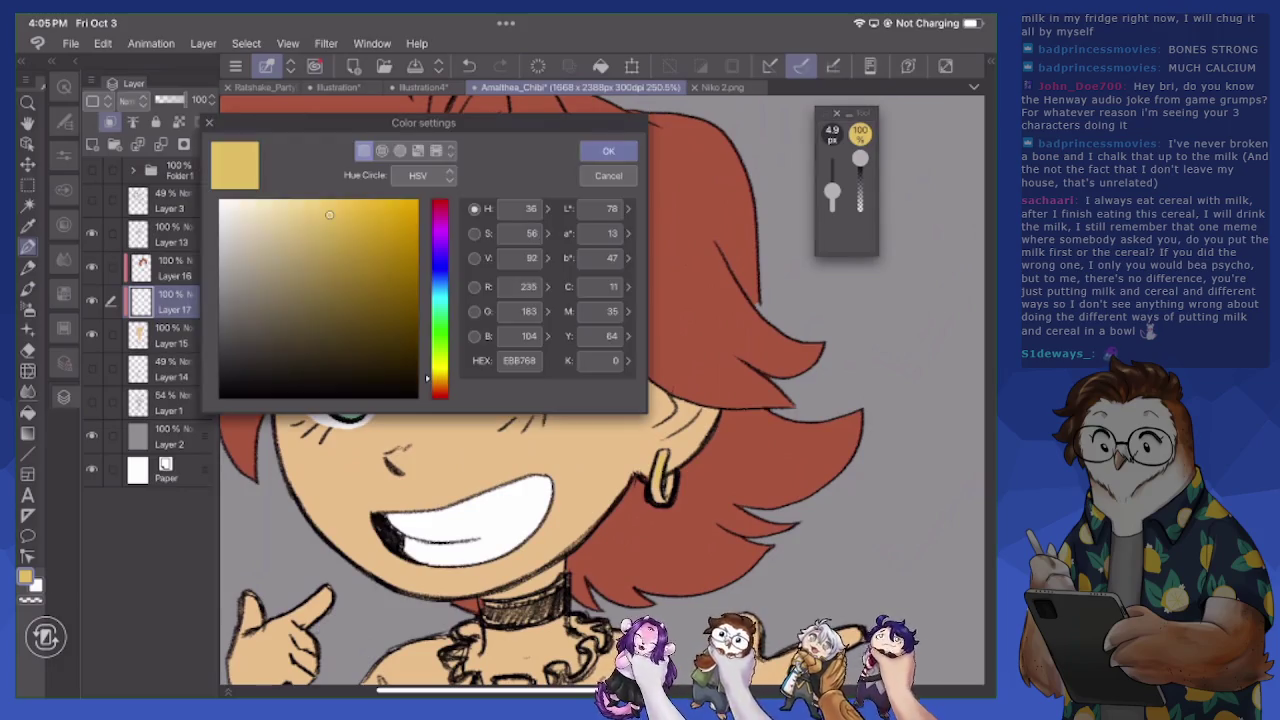
left_click_drag(329, 214, 366, 240)
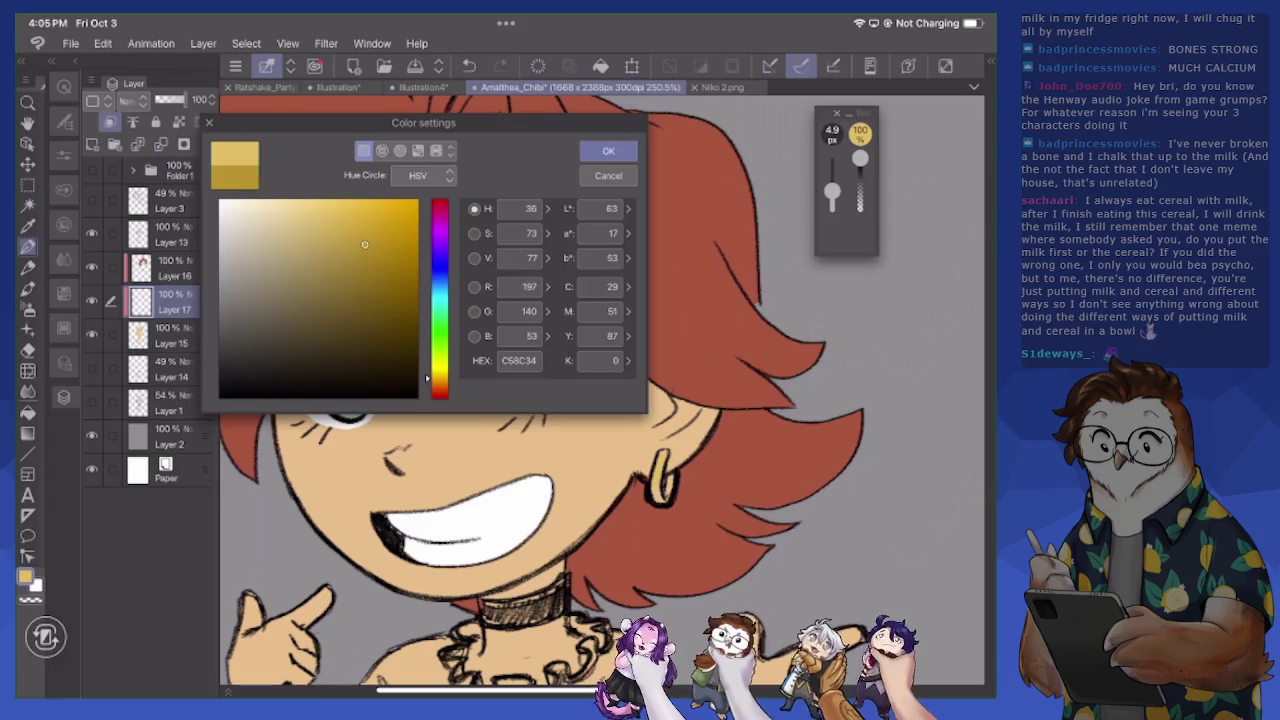
left_click(608, 150)
mouse_move(659, 460)
left_mouse_down()
mouse_move(658, 498)
mouse_move(672, 502)
mouse_move(672, 486)
left_mouse_up()
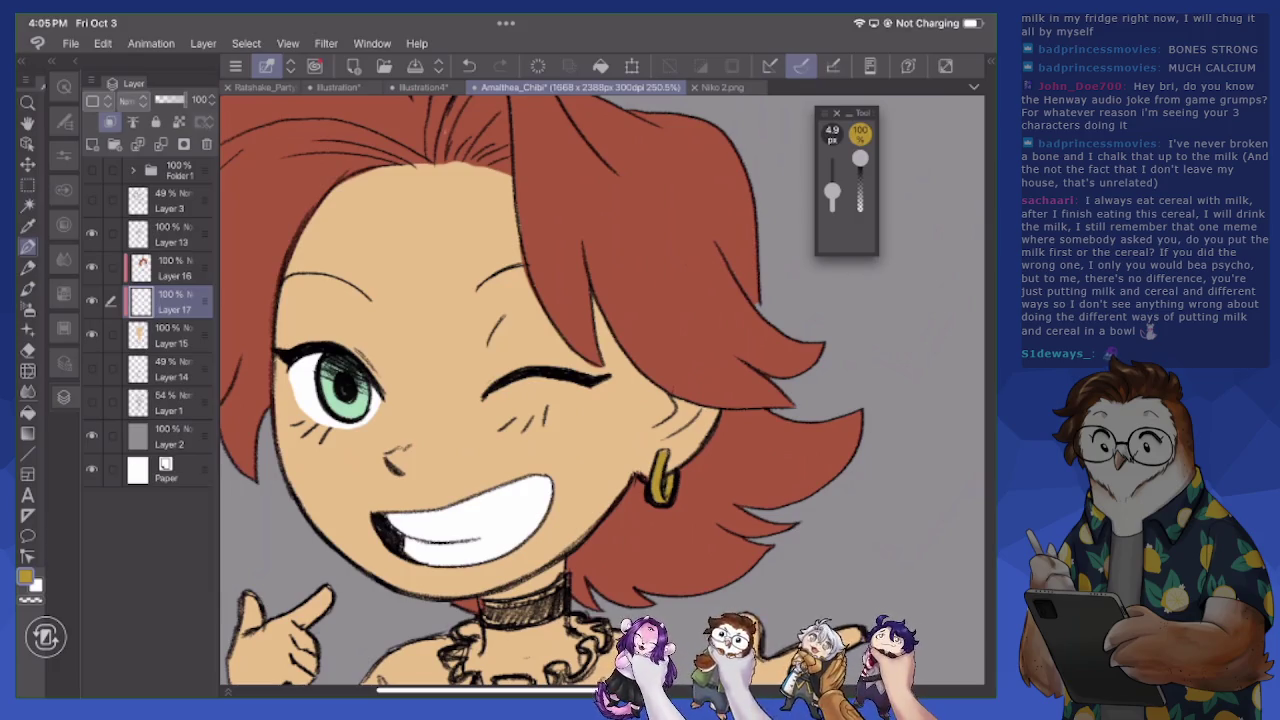
scroll(600, 390, "down", 10)
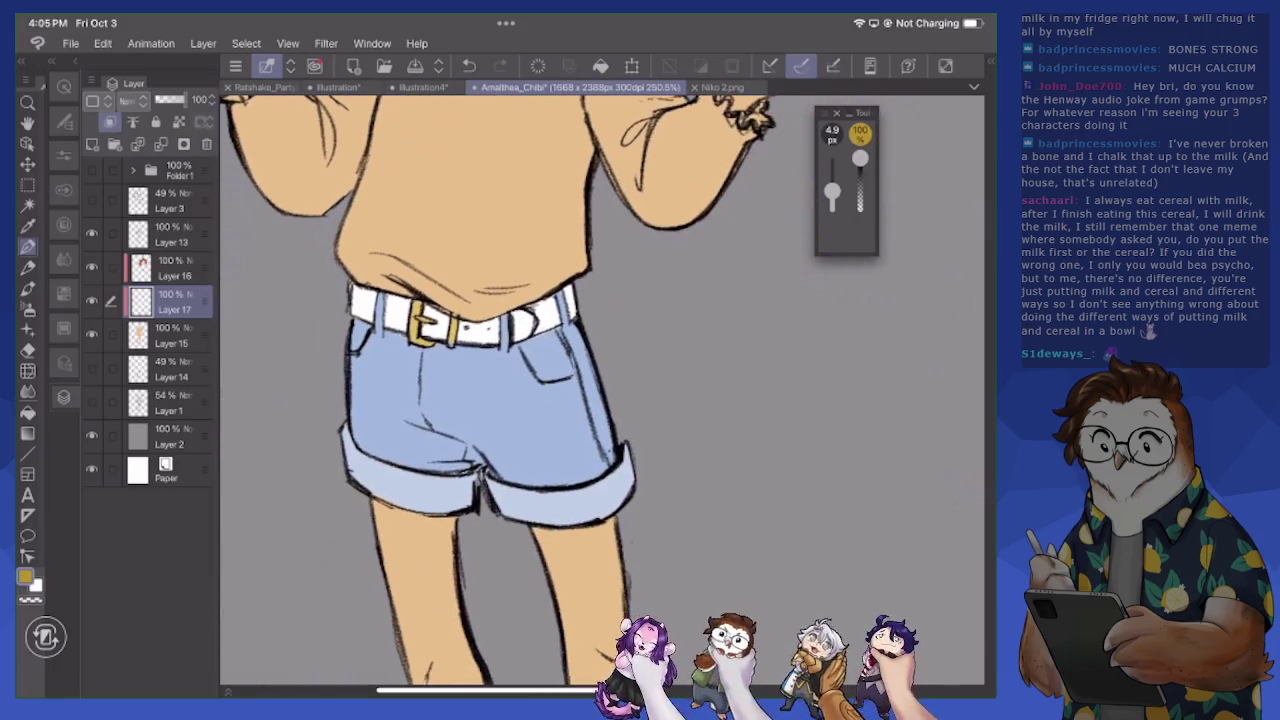
Draw a short dark touch-up line under the belt buckle, then zoom out
scroll(600, 390, "down", 2)
scroll(600, 390, "left", 3)
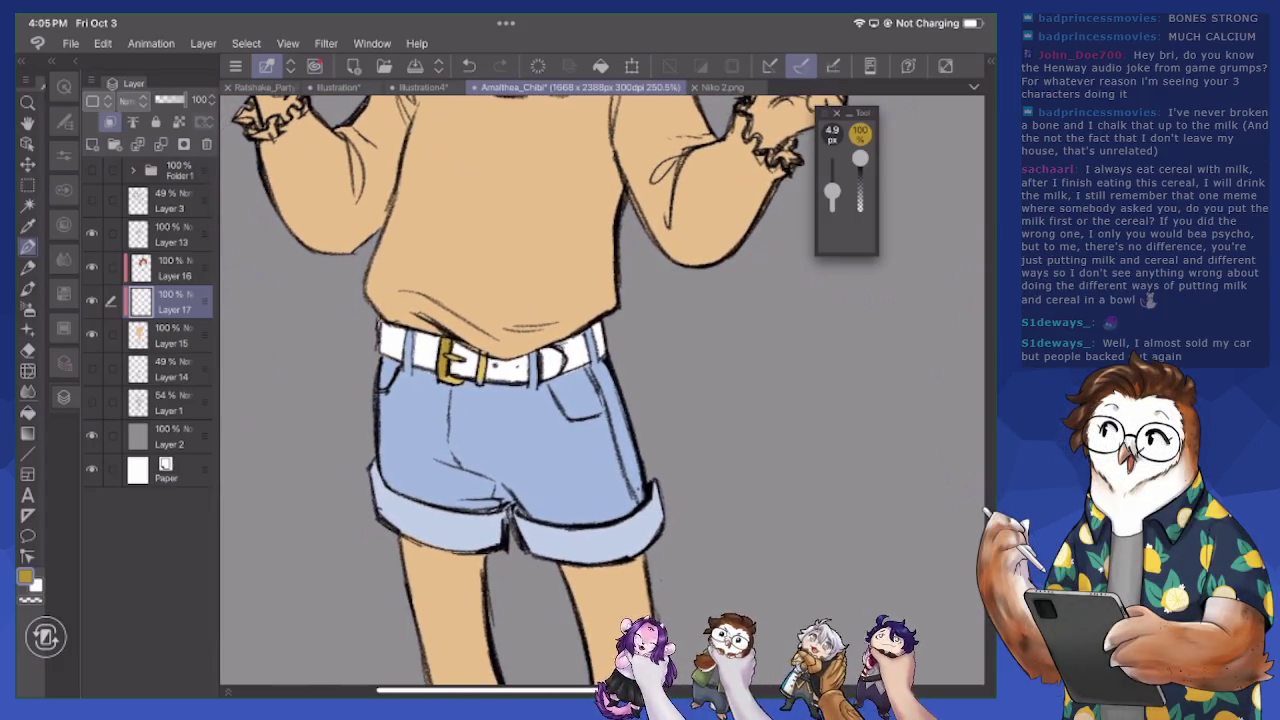
mouse_move(460, 378)
left_mouse_down()
mouse_move(442, 382)
mouse_move(482, 380)
left_mouse_up()
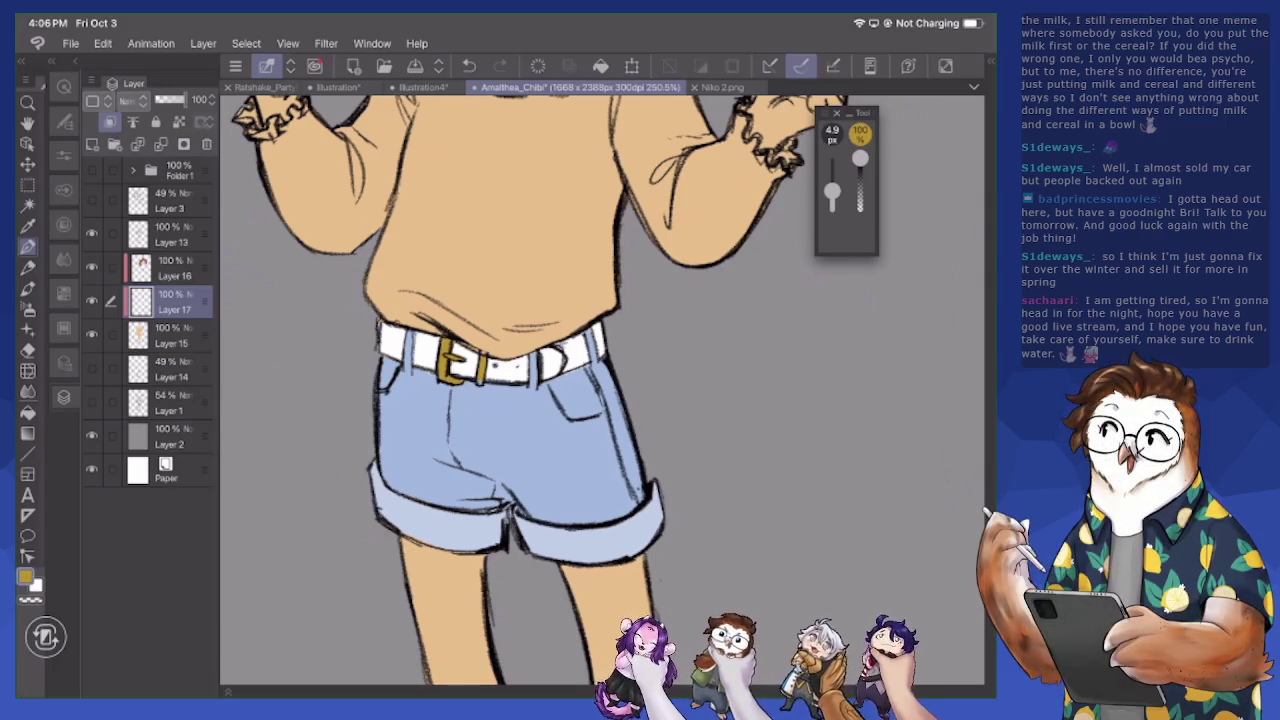
scroll(600, 390, "down", 5)
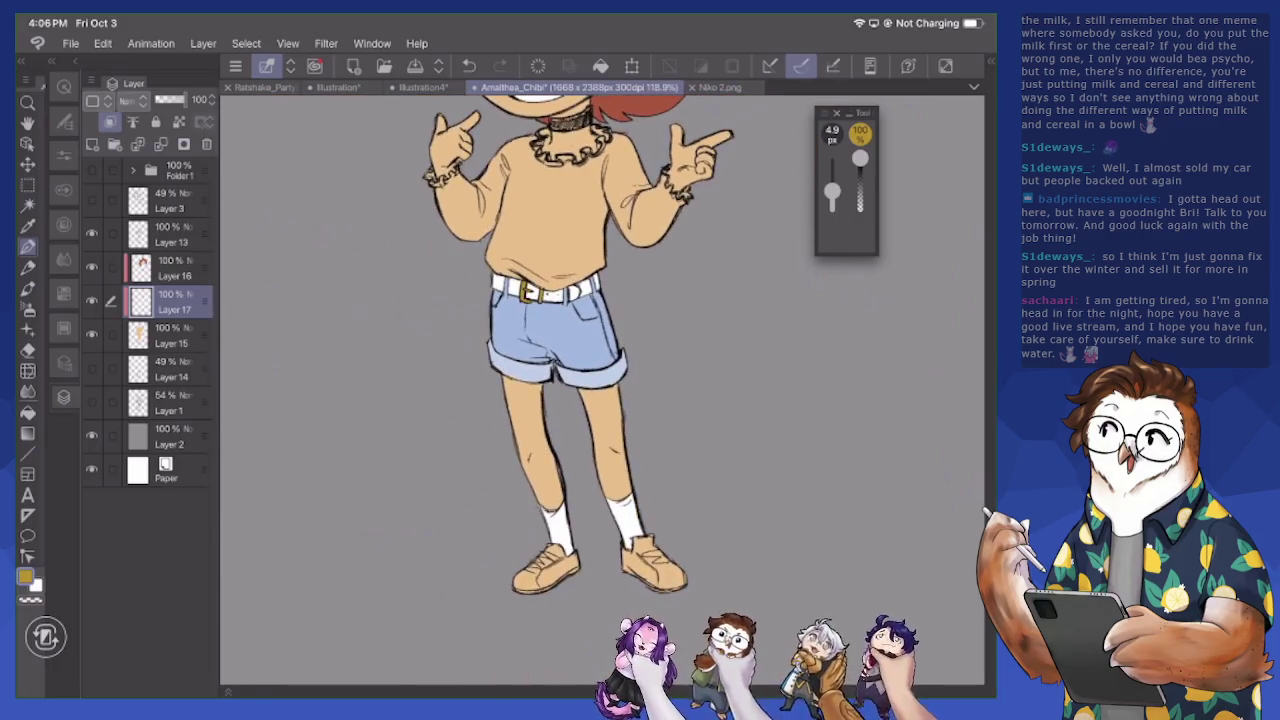
Open the Color settings and close them without changing the colour
scroll(600, 390, "up", 3)
scroll(600, 390, "up", 5)
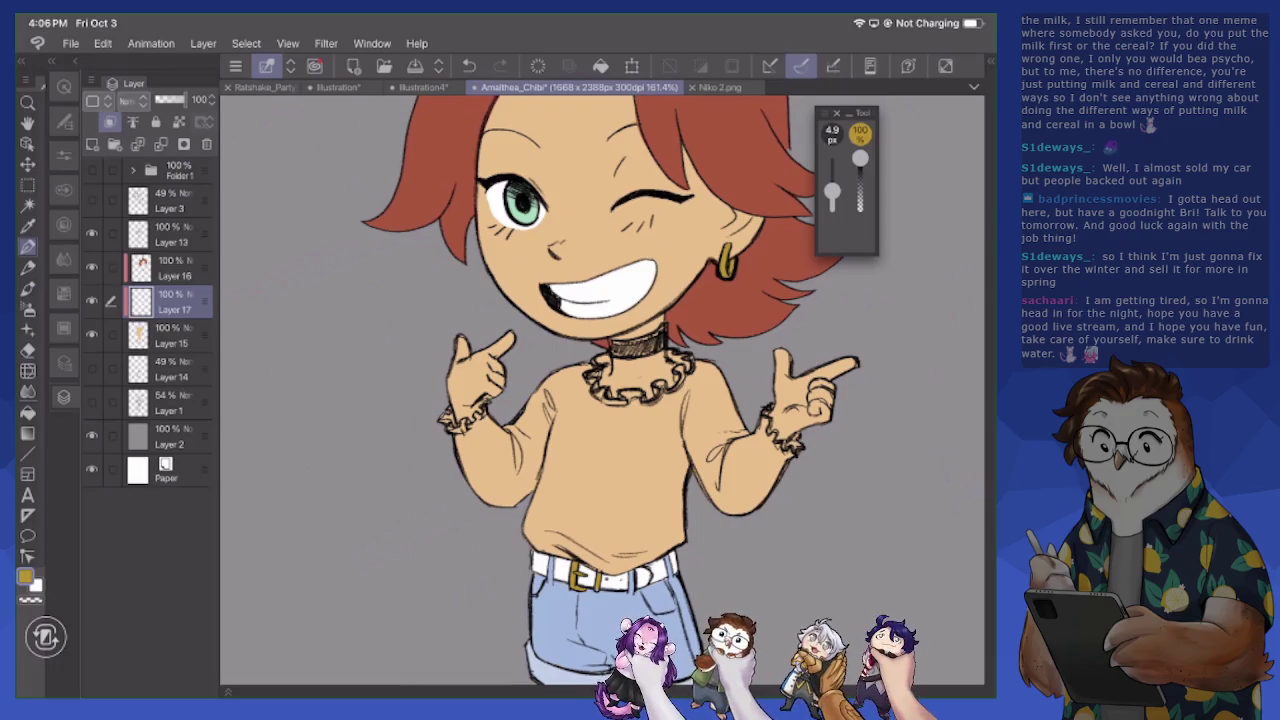
left_click(25, 578)
left_click(608, 183)
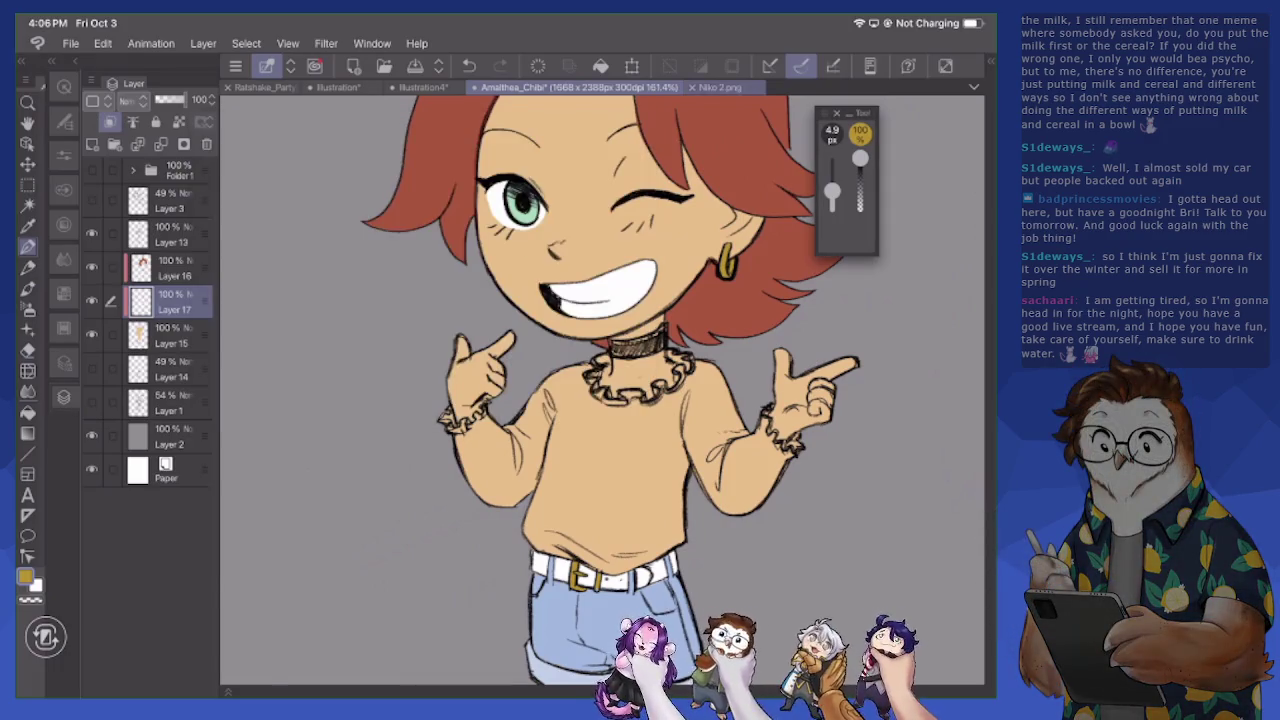
Sample the shirt's light blue from Niko 2.png, then return to Amalthea_Chibi
left_click(720, 87)
scroll(600, 390, "down", 5)
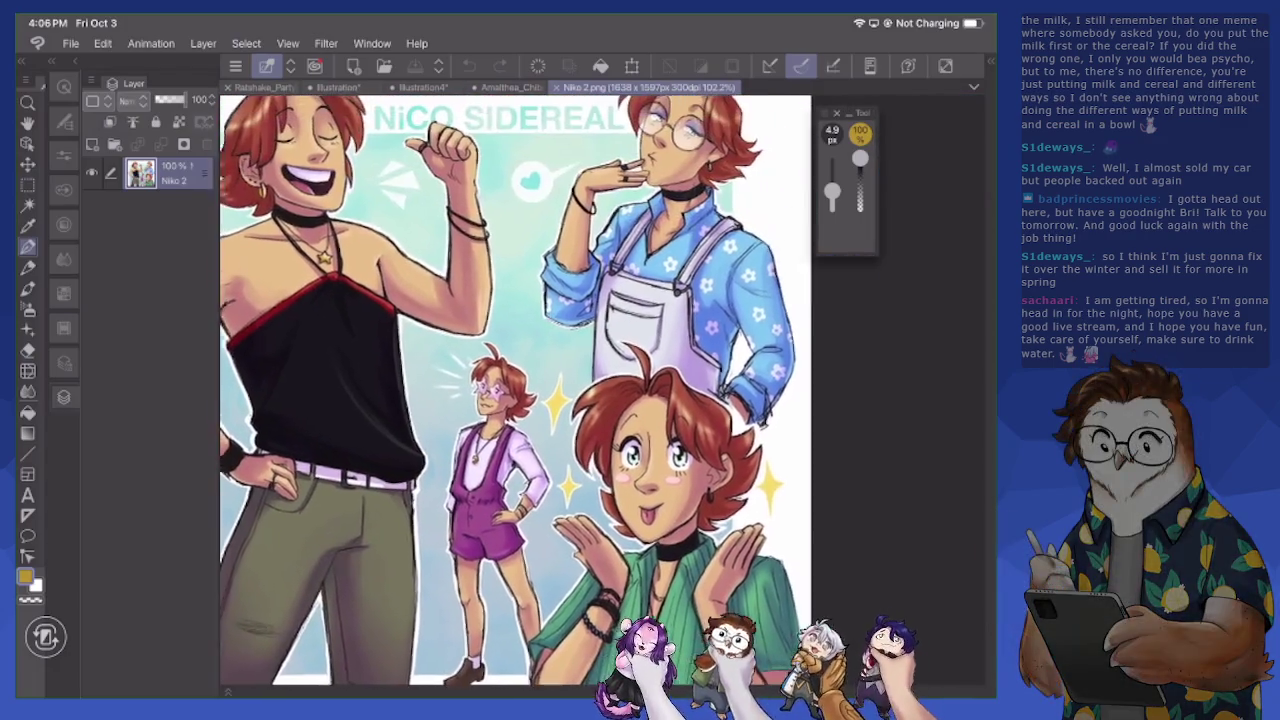
scroll(690, 290, "up", 5)
scroll(690, 290, "down", 3)
scroll(690, 290, "up", 1)
scroll(690, 290, "up", 2)
scroll(690, 290, "up", 1)
scroll(690, 290, "up", 1)
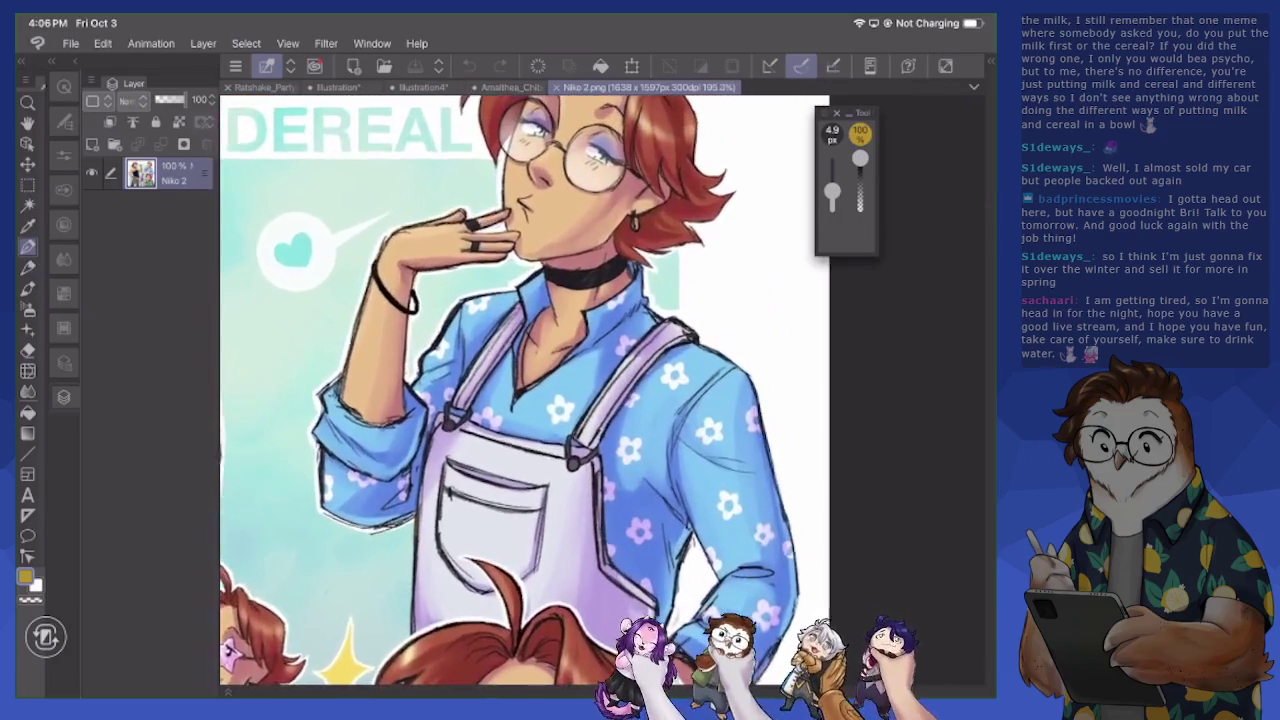
left_click(575, 350)
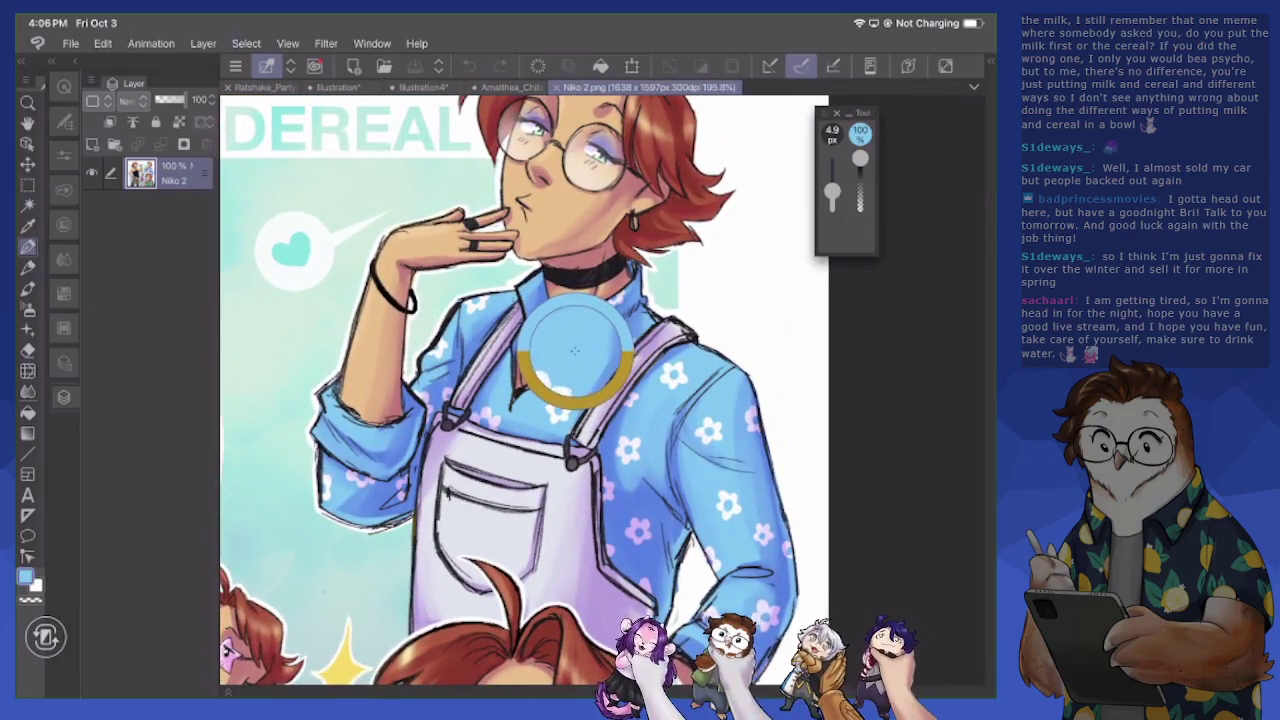
left_click(510, 87)
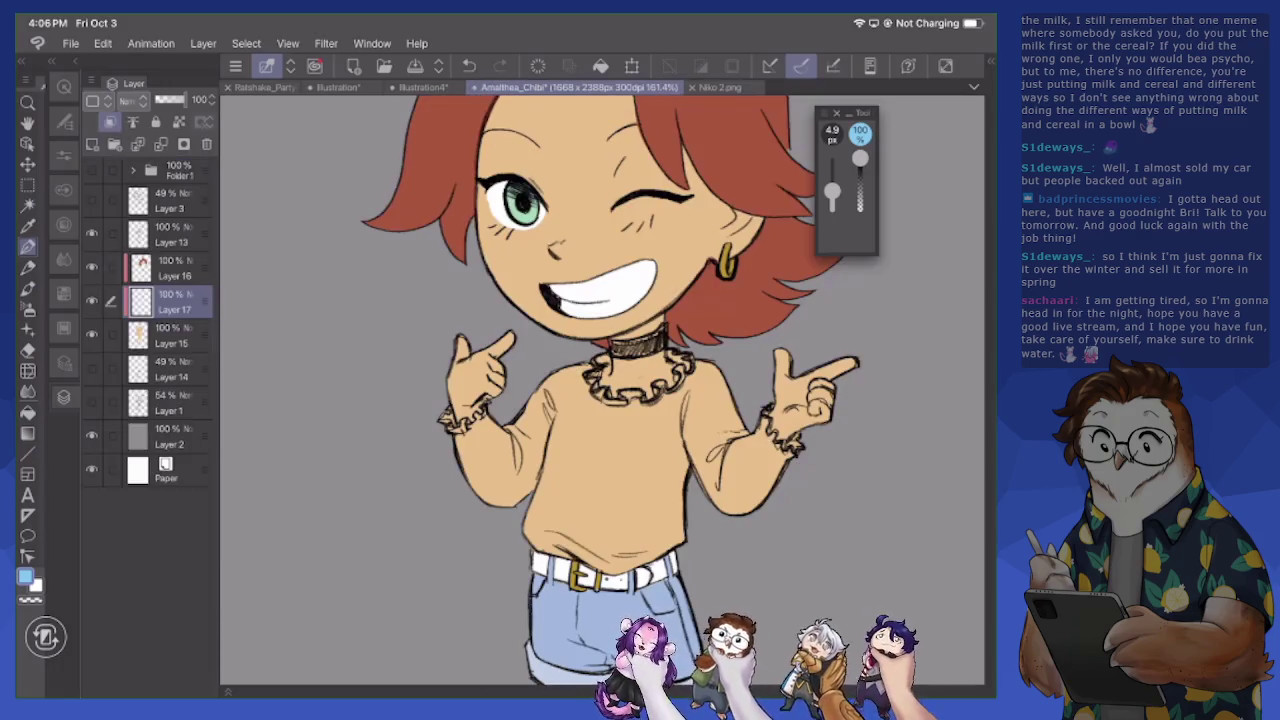
left_click(25, 577)
Choose a brownish yellow, enlarge the brush to 7.8, and test a chest stroke
left_click(440, 310)
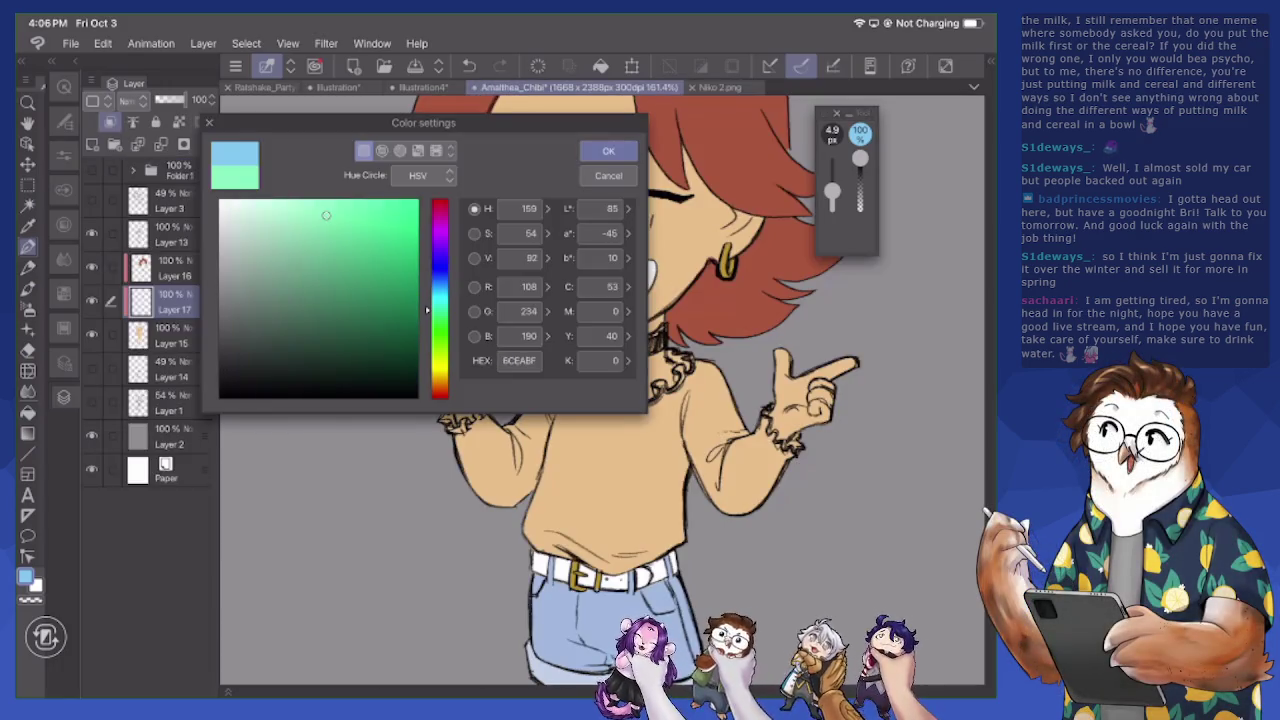
mouse_move(326, 215)
left_mouse_down()
mouse_move(373, 238)
mouse_move(368, 255)
left_mouse_up()
left_click_drag(440, 310, 440, 378)
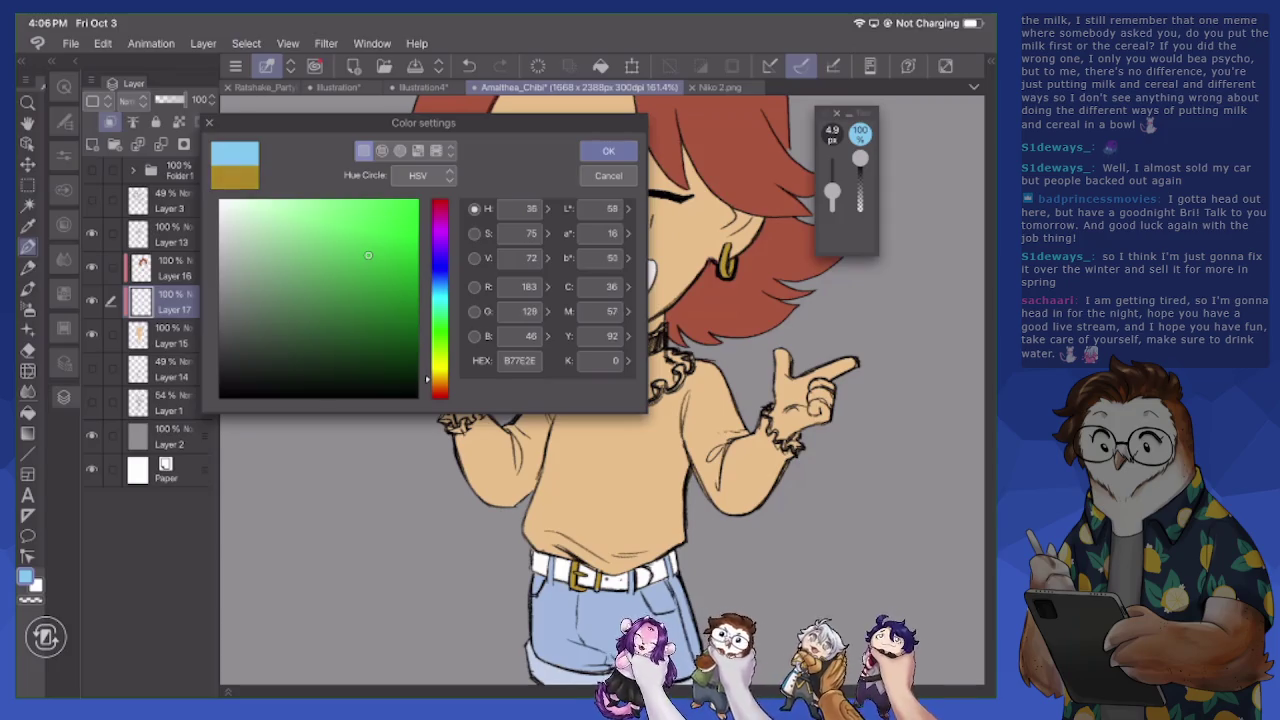
left_click(608, 150)
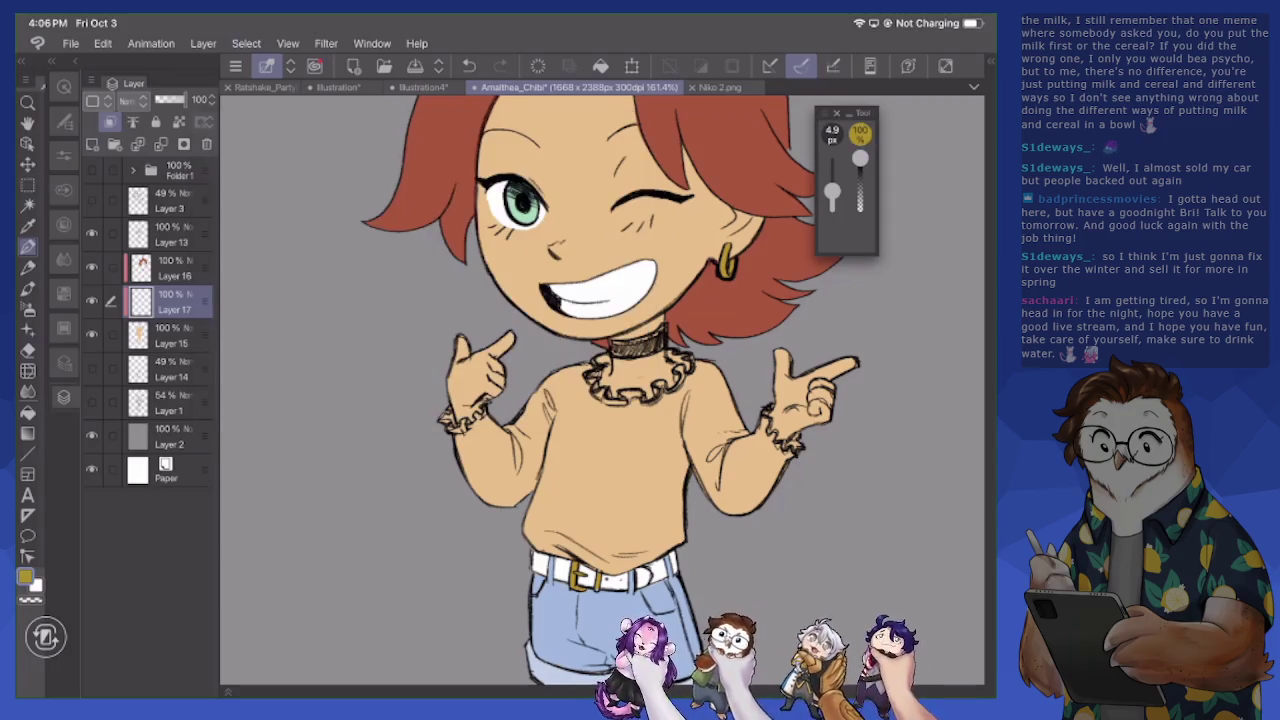
left_click_drag(832, 196, 832, 186)
left_click_drag(562, 378, 558, 452)
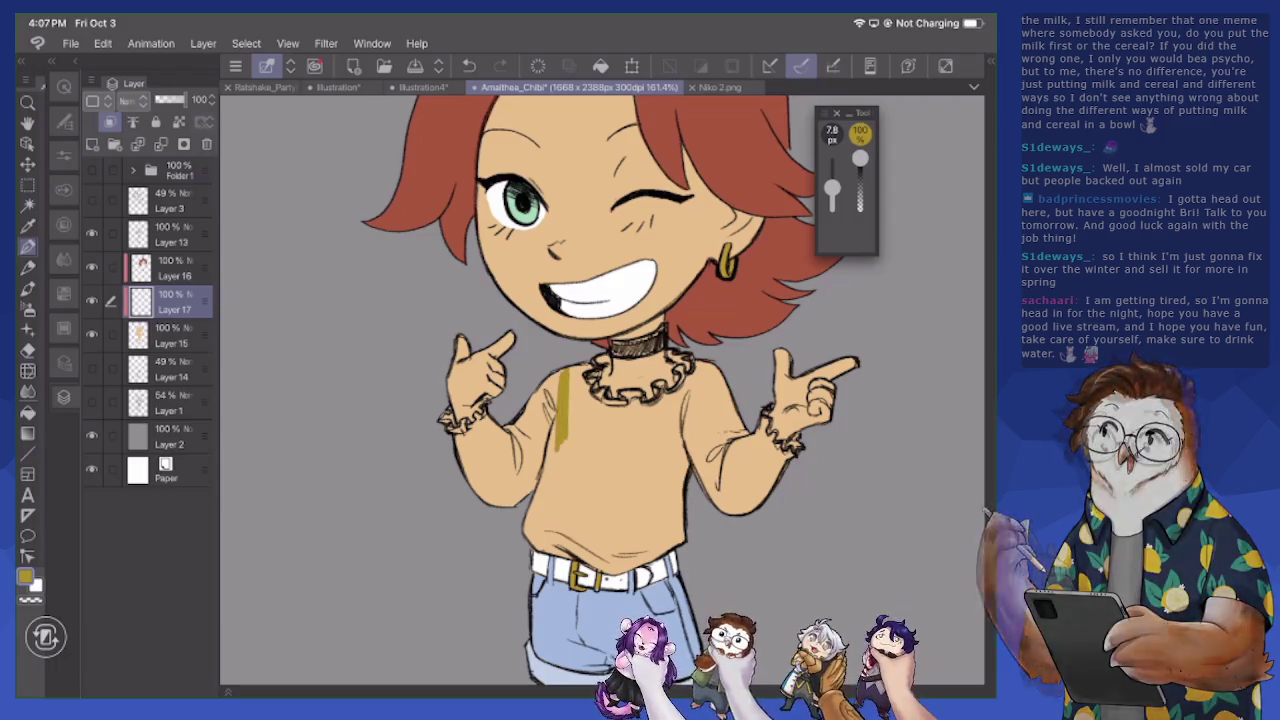
Switch to orange-brown B7702E and enlarge the brush to 29.9
left_click(25, 577)
left_click(440, 386)
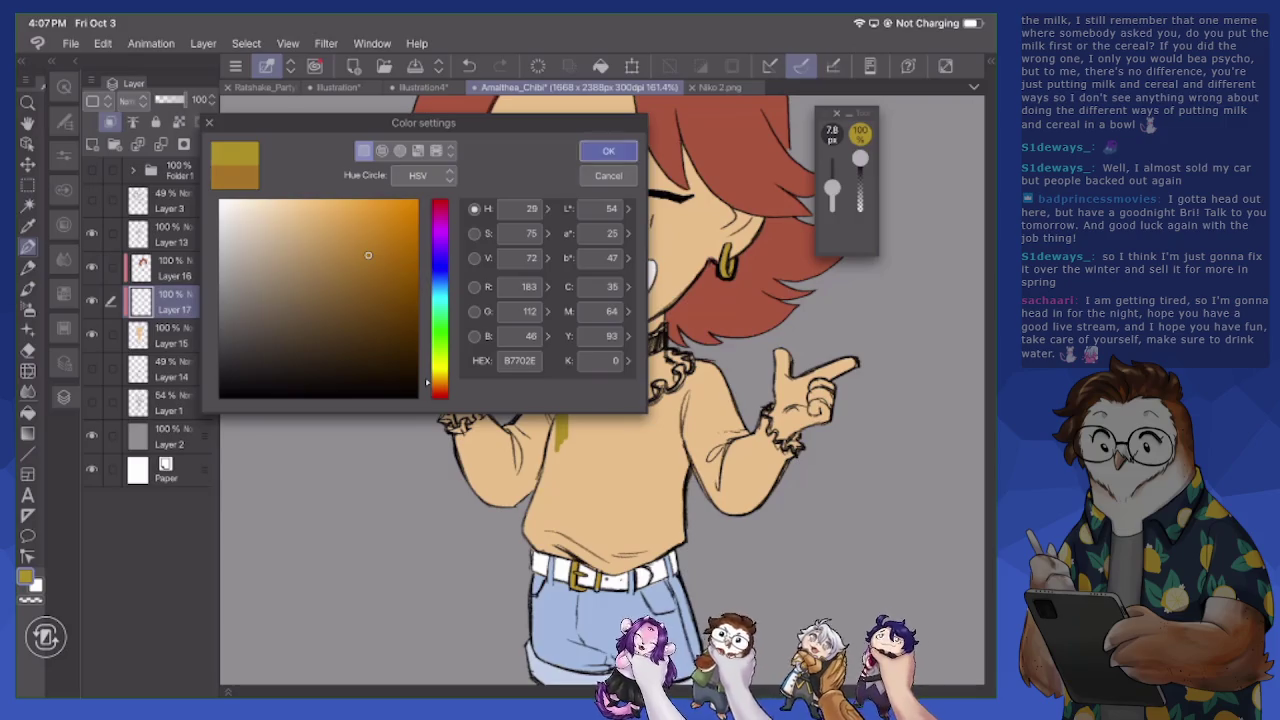
left_click(608, 150)
left_click_drag(832, 188, 832, 180)
Shade the sweater's left chest, left sleeve, right side and right cuff in orange-brown
mouse_move(555, 376)
left_mouse_down()
mouse_move(528, 456)
mouse_move(555, 475)
left_mouse_up()
mouse_move(535, 425)
left_mouse_down()
mouse_move(495, 505)
mouse_move(465, 480)
left_mouse_up()
mouse_move(486, 410)
left_mouse_down()
mouse_move(470, 440)
mouse_move(440, 414)
mouse_move(460, 464)
mouse_move(508, 476)
mouse_move(528, 546)
mouse_move(616, 570)
mouse_move(684, 530)
left_mouse_up()
mouse_move(706, 372)
left_mouse_down()
mouse_move(668, 452)
mouse_move(682, 372)
mouse_move(720, 505)
left_mouse_up()
left_click_drag(716, 402, 746, 512)
mouse_move(748, 426)
left_mouse_down()
mouse_move(762, 500)
mouse_move(766, 438)
mouse_move(766, 468)
left_mouse_up()
left_click_drag(800, 440, 766, 492)
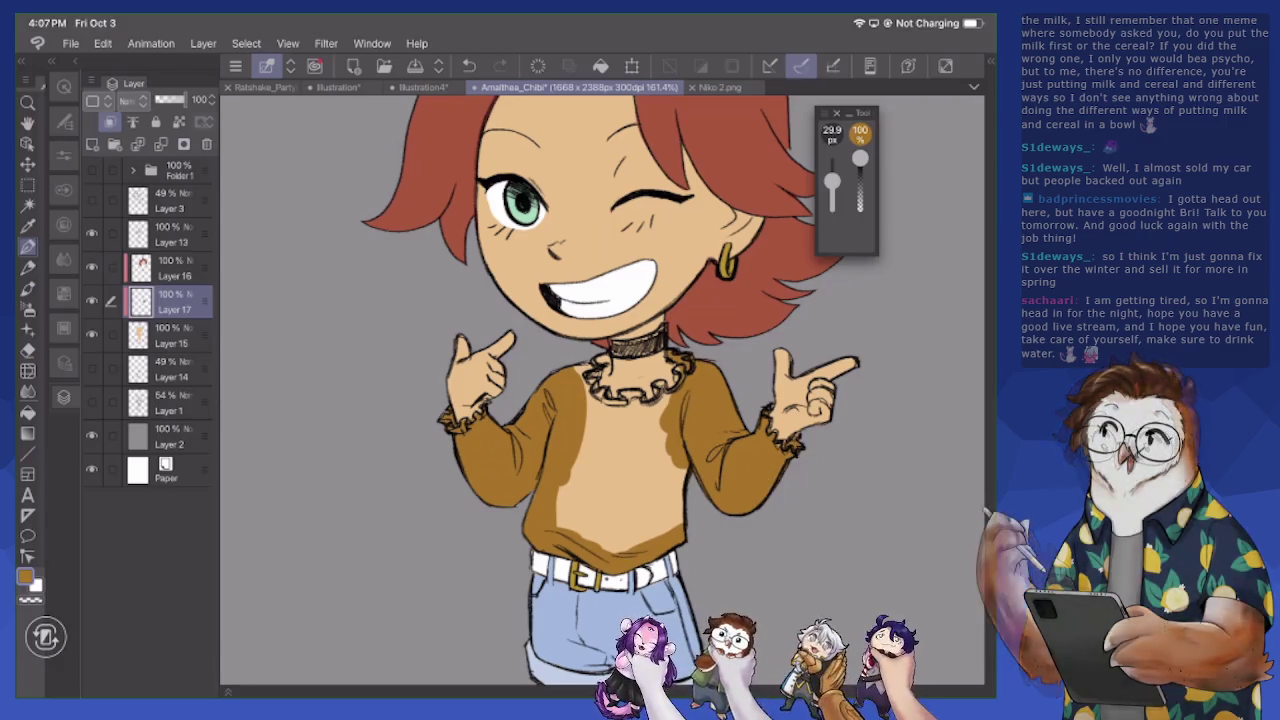
Paint over the sweater's remaining light chest patches in orange-brown, redoing one undone stroke
left_click_drag(684, 470, 680, 508)
mouse_move(652, 396)
left_mouse_down()
mouse_move(668, 430)
mouse_move(660, 388)
left_mouse_up()
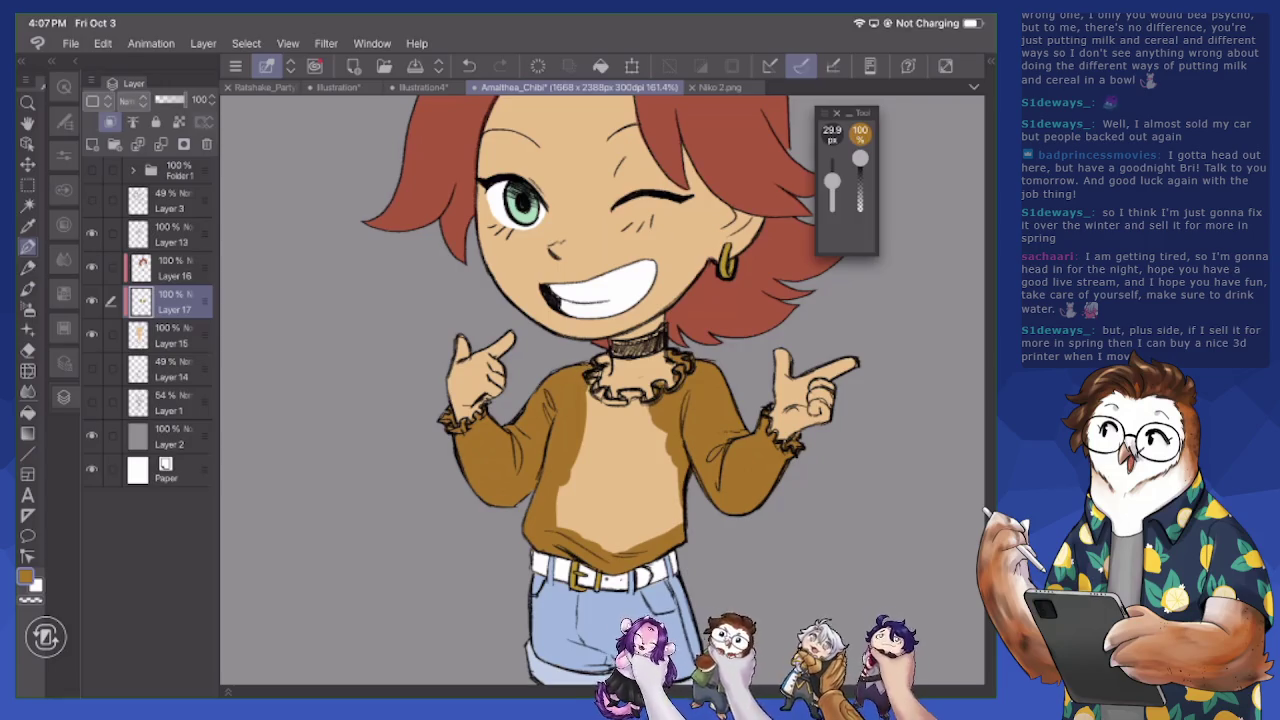
mouse_move(598, 390)
left_mouse_down()
mouse_move(602, 418)
mouse_move(622, 424)
mouse_move(640, 414)
mouse_move(640, 394)
mouse_move(656, 478)
left_mouse_up()
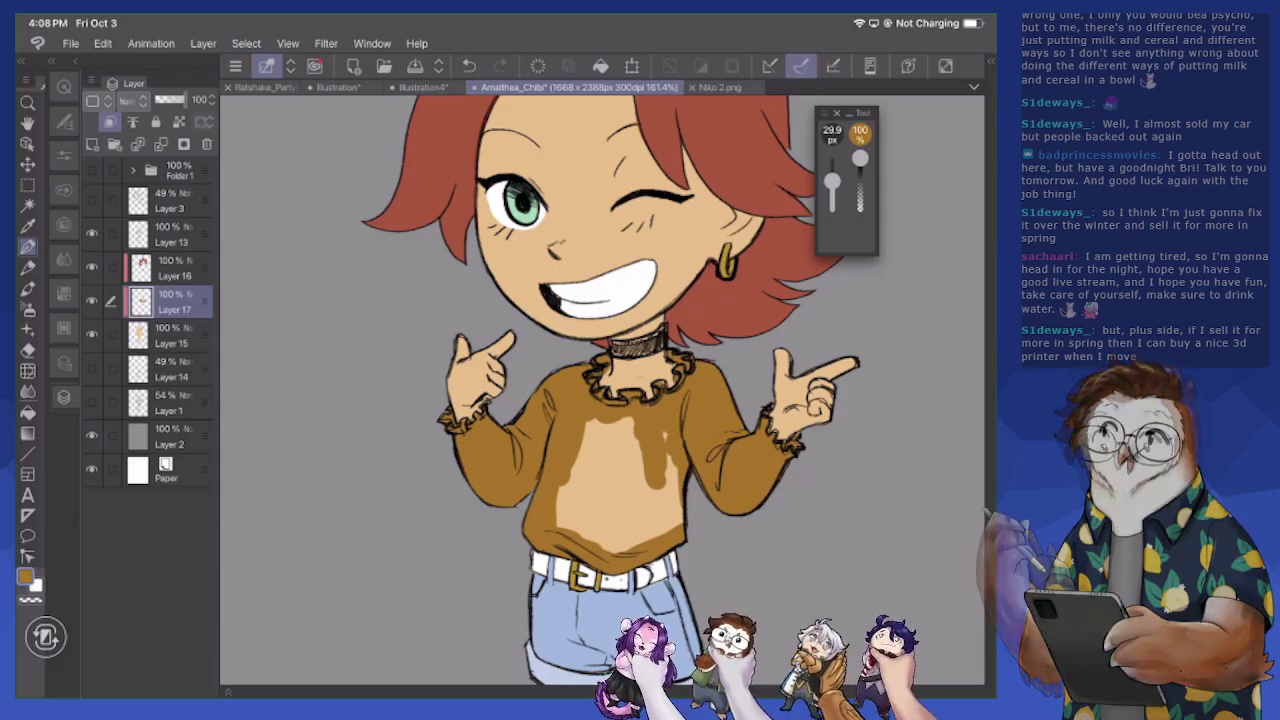
key("e")
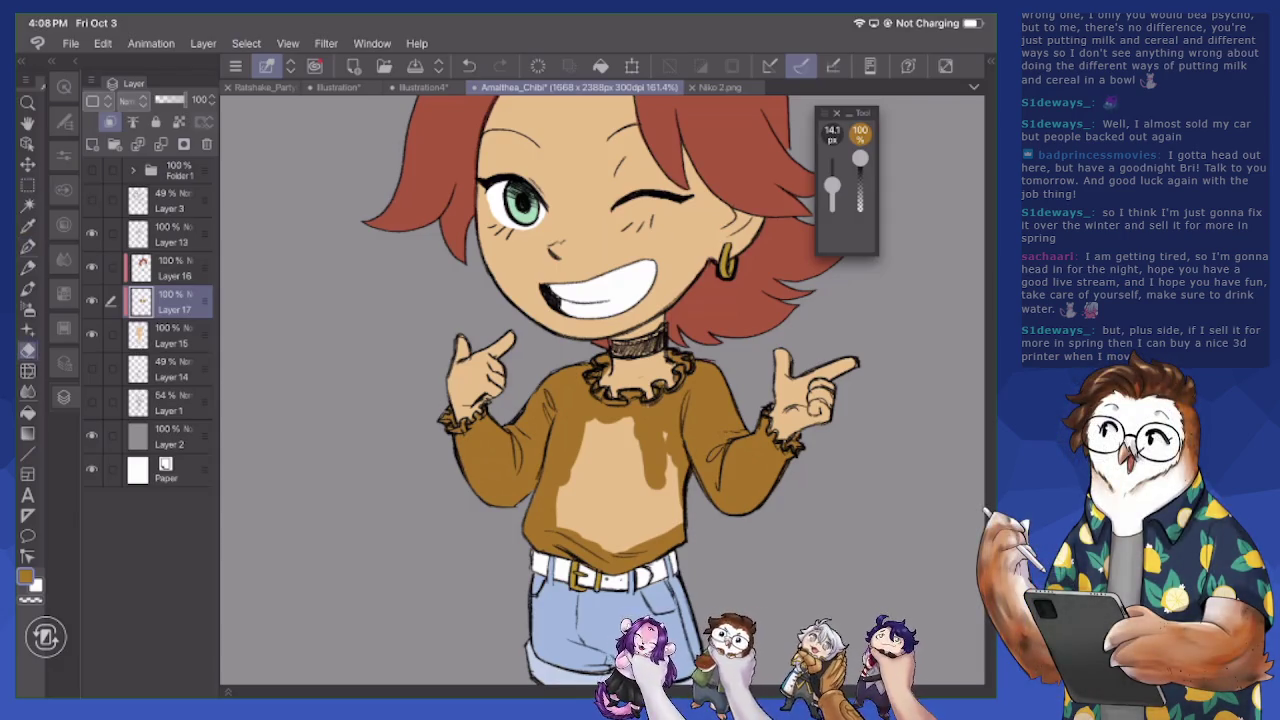
left_click_drag(557, 472, 557, 526)
key("p")
mouse_move(580, 455)
left_mouse_down()
mouse_move(565, 548)
mouse_move(590, 552)
left_mouse_up()
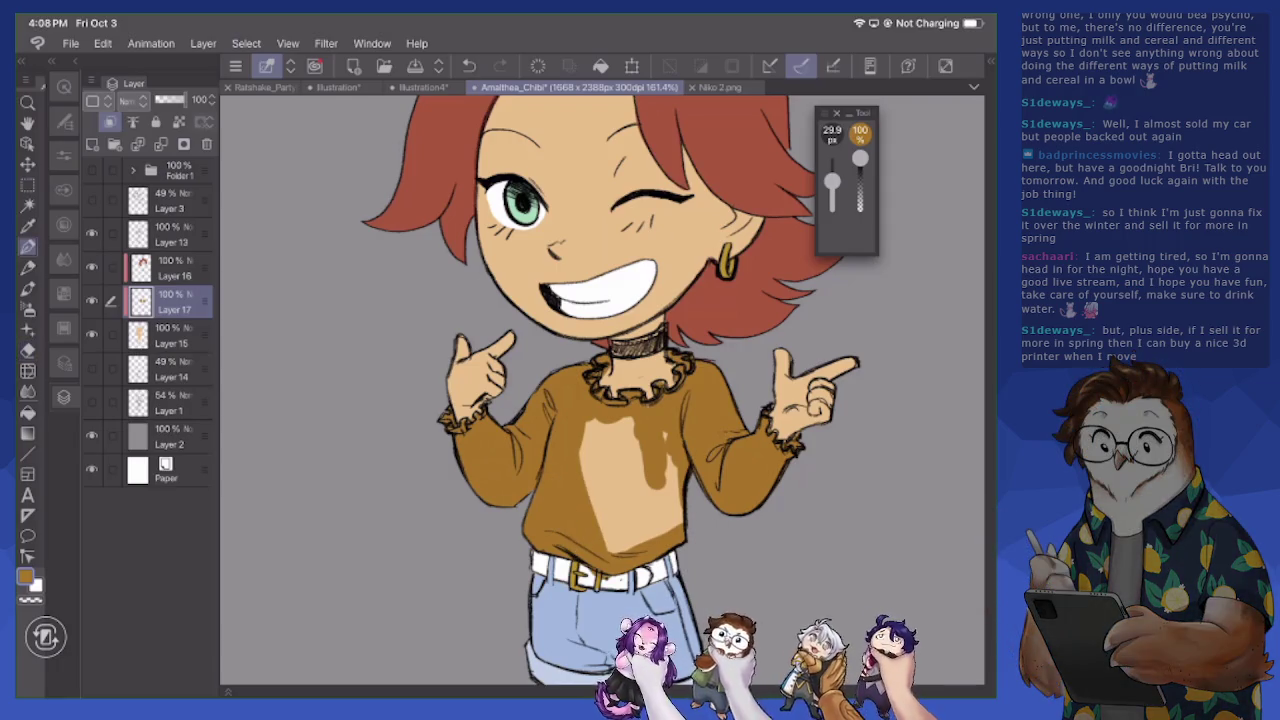
key("ctrl+z")
mouse_move(555, 478)
left_mouse_down()
mouse_move(575, 525)
mouse_move(605, 530)
mouse_move(665, 505)
mouse_move(660, 535)
left_mouse_up()
mouse_move(640, 420)
left_mouse_down()
mouse_move(605, 515)
mouse_move(580, 500)
left_mouse_up()
left_click_drag(592, 420, 575, 488)
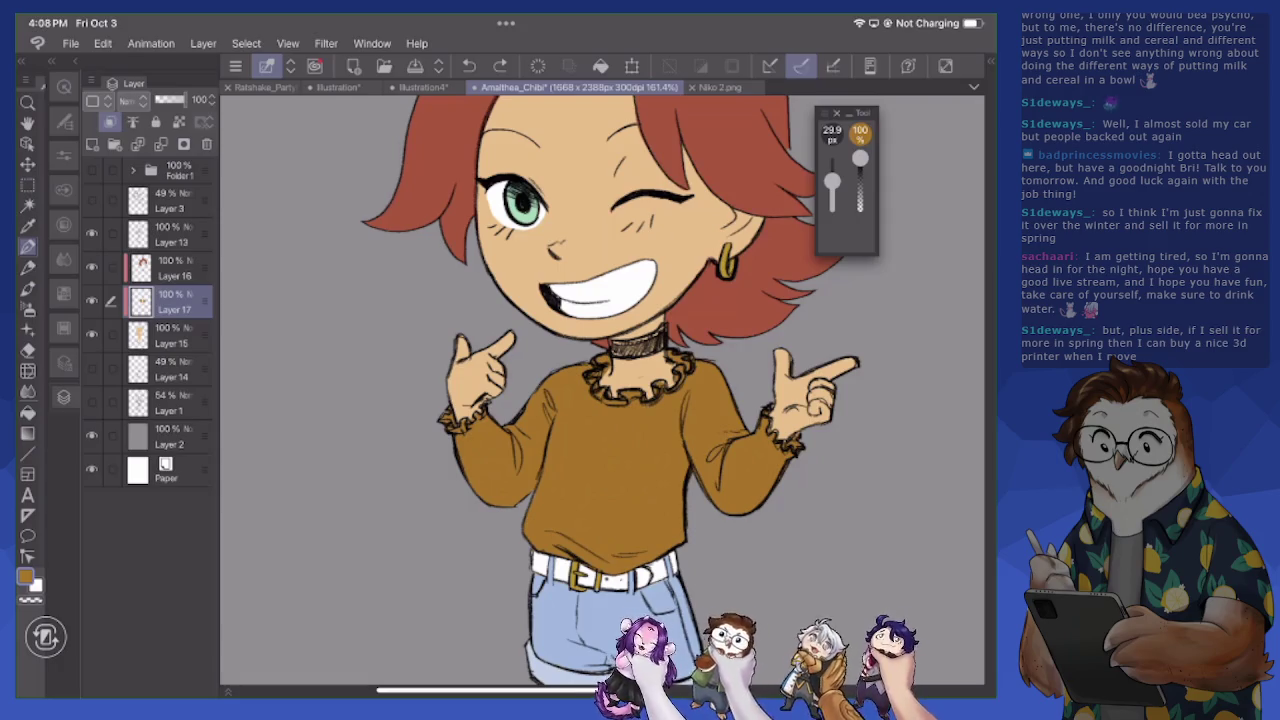
scroll(600, 390, "down", 5)
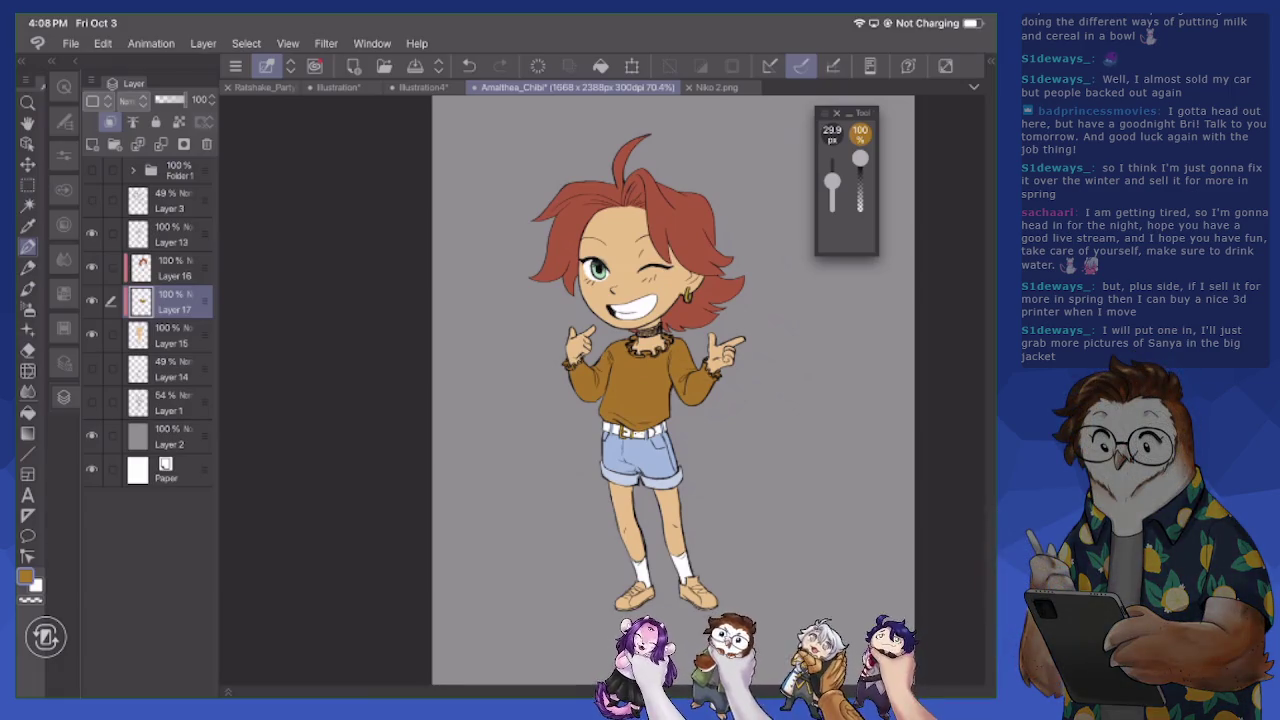
Zoom in on the collar, choose near-black and shrink the brush to 6.7 px
scroll(640, 300, "up", 5)
scroll(640, 300, "up", 1)
scroll(640, 300, "up", 1)
scroll(640, 300, "up", 3)
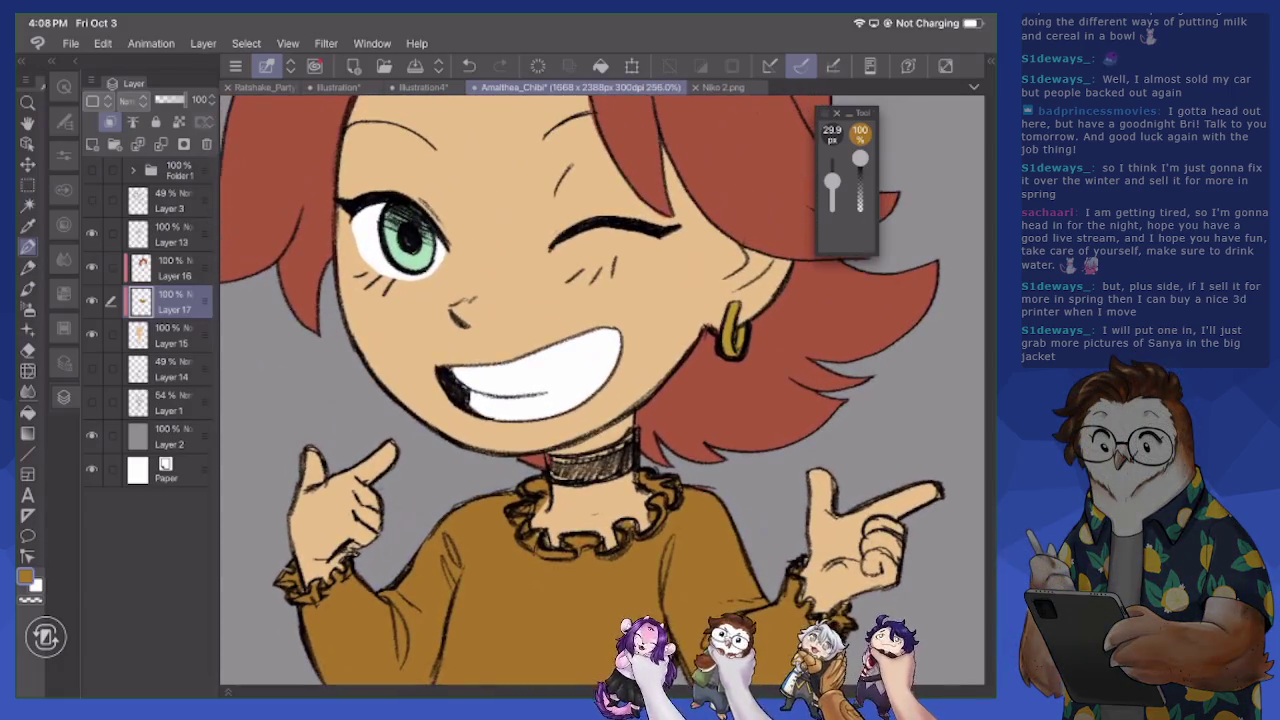
scroll(600, 390, "up", 1)
scroll(600, 390, "up", 1)
scroll(600, 390, "up", 1)
scroll(600, 390, "up", 2)
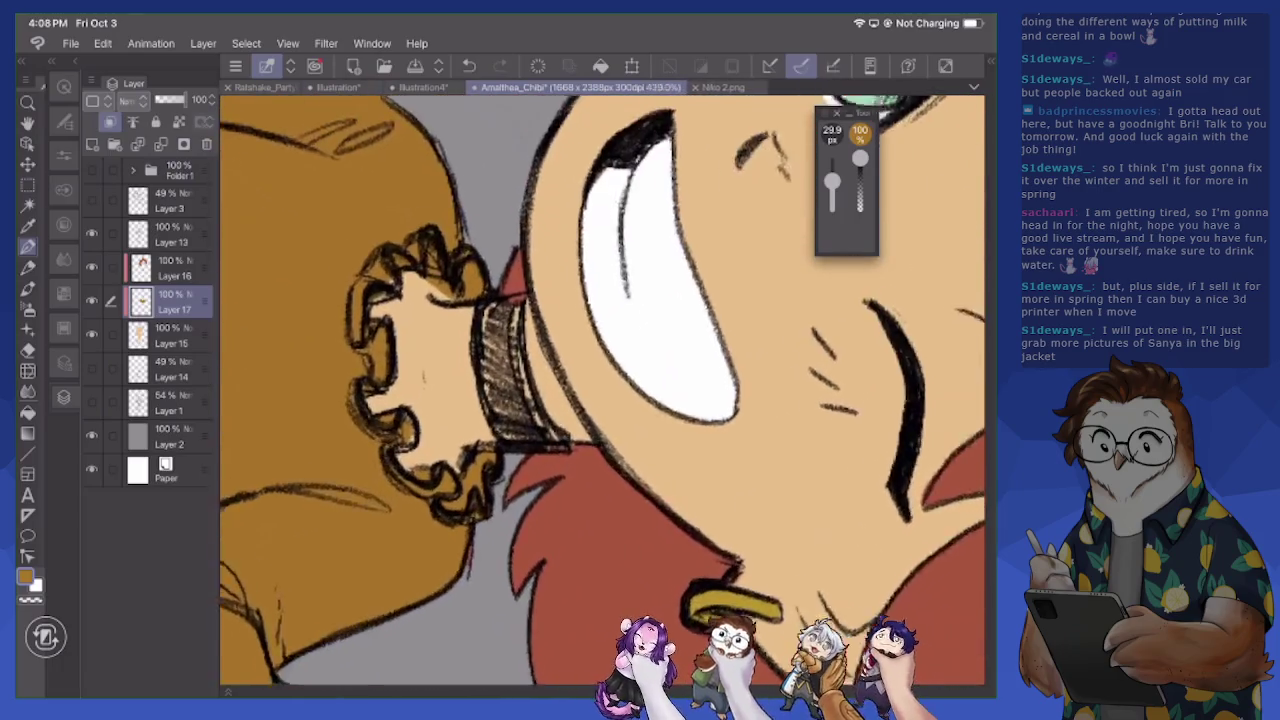
scroll(600, 390, "up", 1)
left_click(25, 578)
mouse_move(366, 254)
left_mouse_down()
mouse_move(243, 343)
mouse_move(232, 367)
left_mouse_up()
left_click_drag(832, 182, 832, 196)
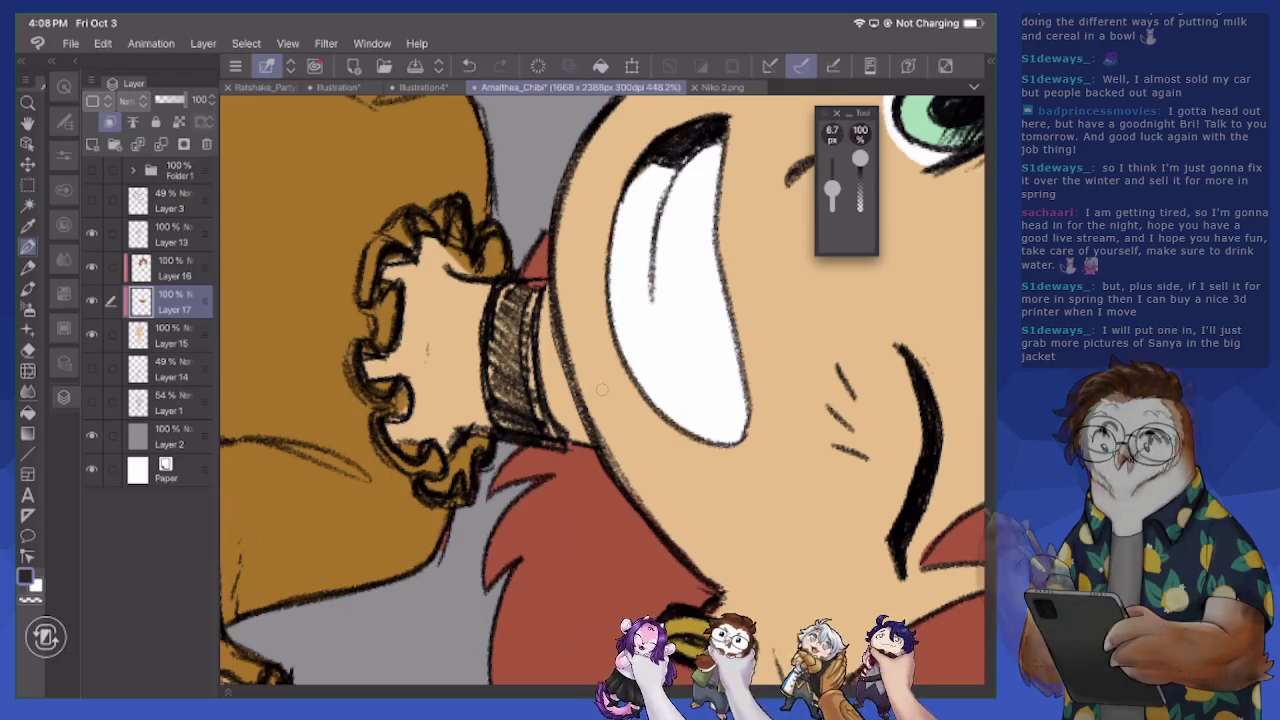
Paint the choker band solid near-black, covering all remaining gaps
mouse_move(508, 300)
left_mouse_down()
mouse_move(486, 425)
mouse_move(562, 446)
mouse_move(526, 440)
left_mouse_up()
mouse_move(552, 402)
left_mouse_down()
mouse_move(532, 424)
mouse_move(528, 406)
left_mouse_up()
left_click_drag(530, 312, 526, 416)
mouse_move(532, 290)
left_mouse_down()
mouse_move(522, 428)
mouse_move(504, 426)
mouse_move(502, 296)
mouse_move(480, 398)
left_mouse_up()
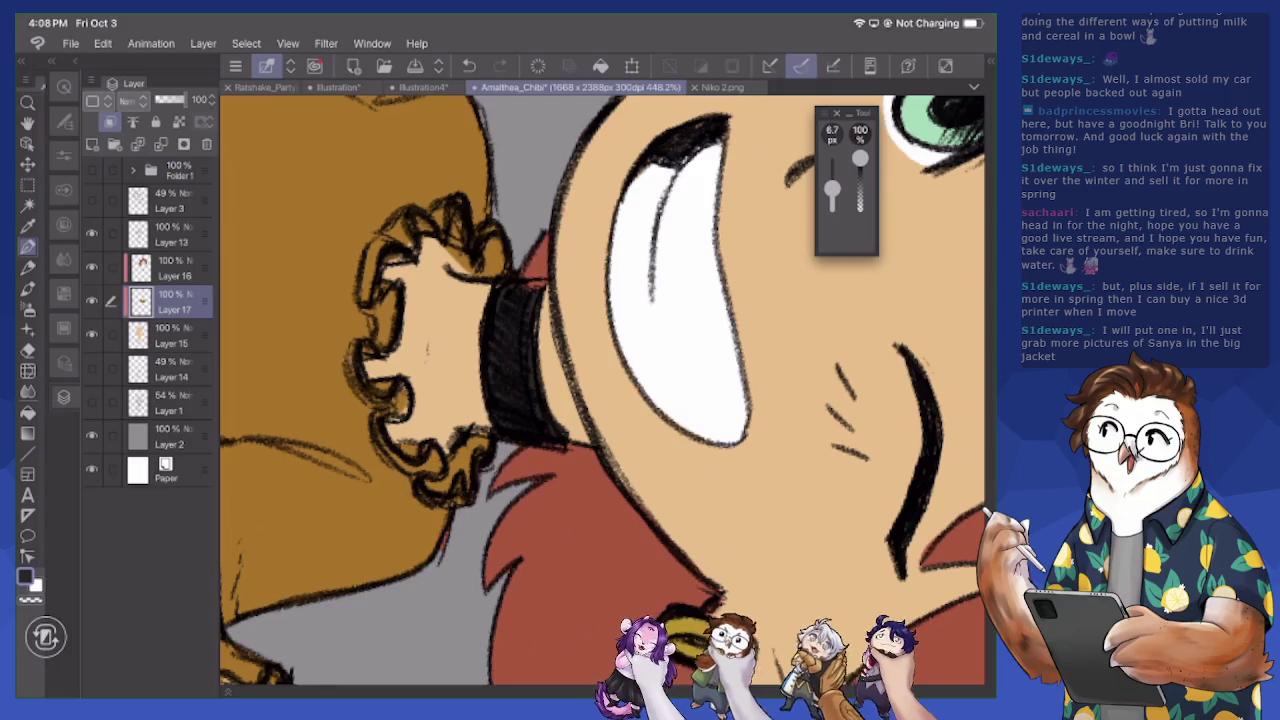
left_click_drag(538, 306, 534, 344)
scroll(600, 390, "down", 10)
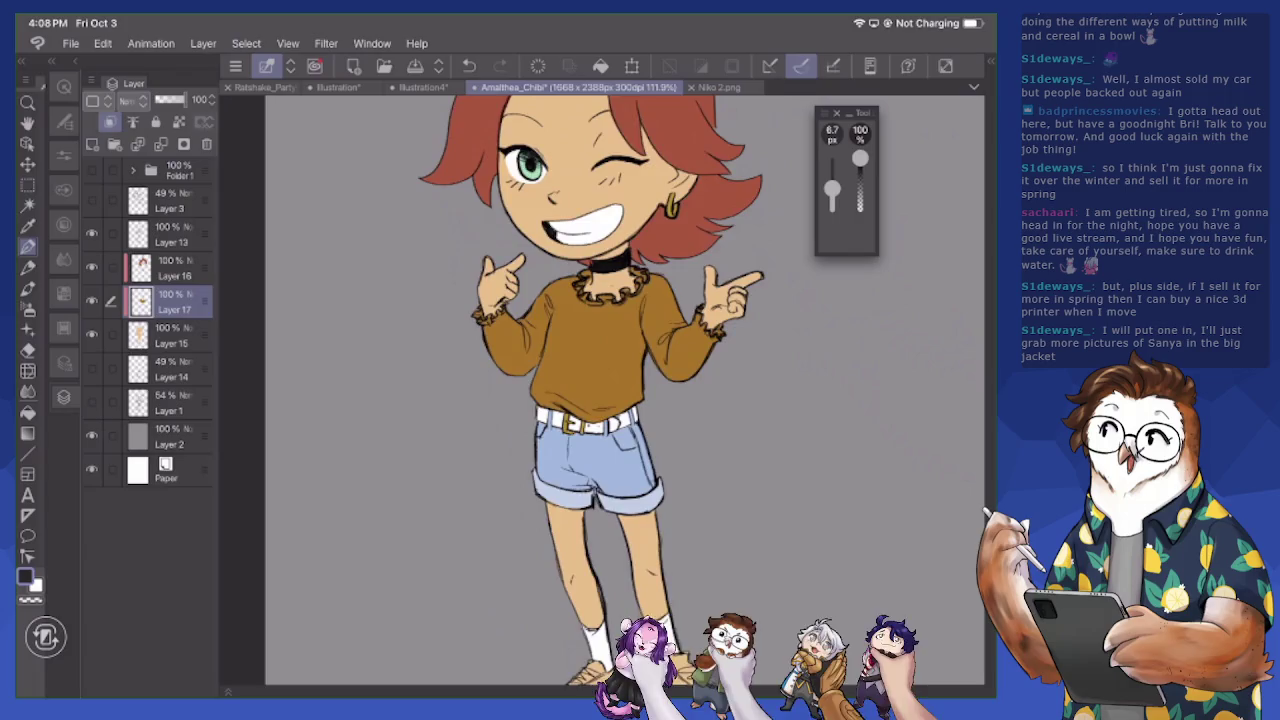
Cover the left shoe's top, heel, sole and toe in solid near-black
scroll(600, 560, "up", 3)
scroll(600, 540, "up", 2)
scroll(600, 520, "up", 1)
mouse_move(555, 510)
left_mouse_down()
mouse_move(520, 560)
mouse_move(485, 555)
mouse_move(568, 476)
mouse_move(580, 504)
mouse_move(612, 512)
mouse_move(568, 518)
mouse_move(536, 552)
left_mouse_up()
mouse_move(616, 516)
left_mouse_down()
mouse_move(550, 568)
mouse_move(466, 578)
mouse_move(478, 572)
left_mouse_up()
left_click_drag(556, 548, 516, 566)
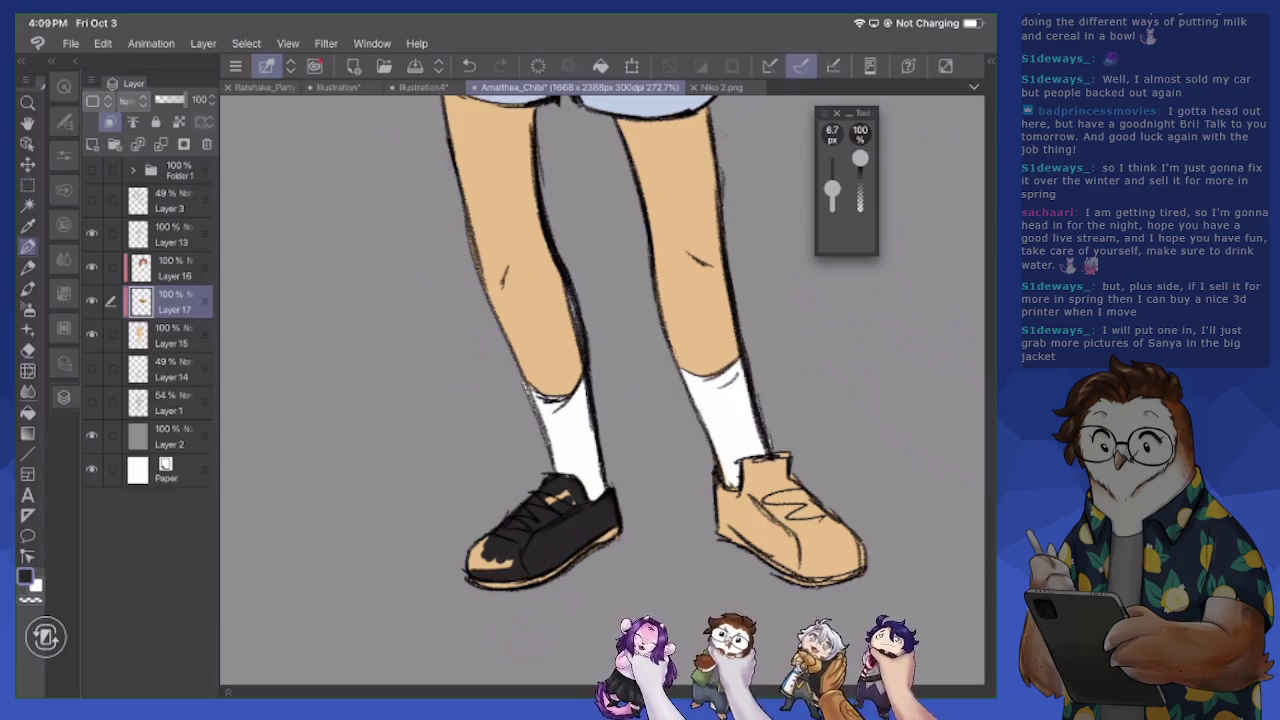
left_click_drag(548, 494, 570, 502)
mouse_move(510, 564)
left_mouse_down()
mouse_move(470, 564)
mouse_move(470, 546)
mouse_move(488, 538)
left_mouse_up()
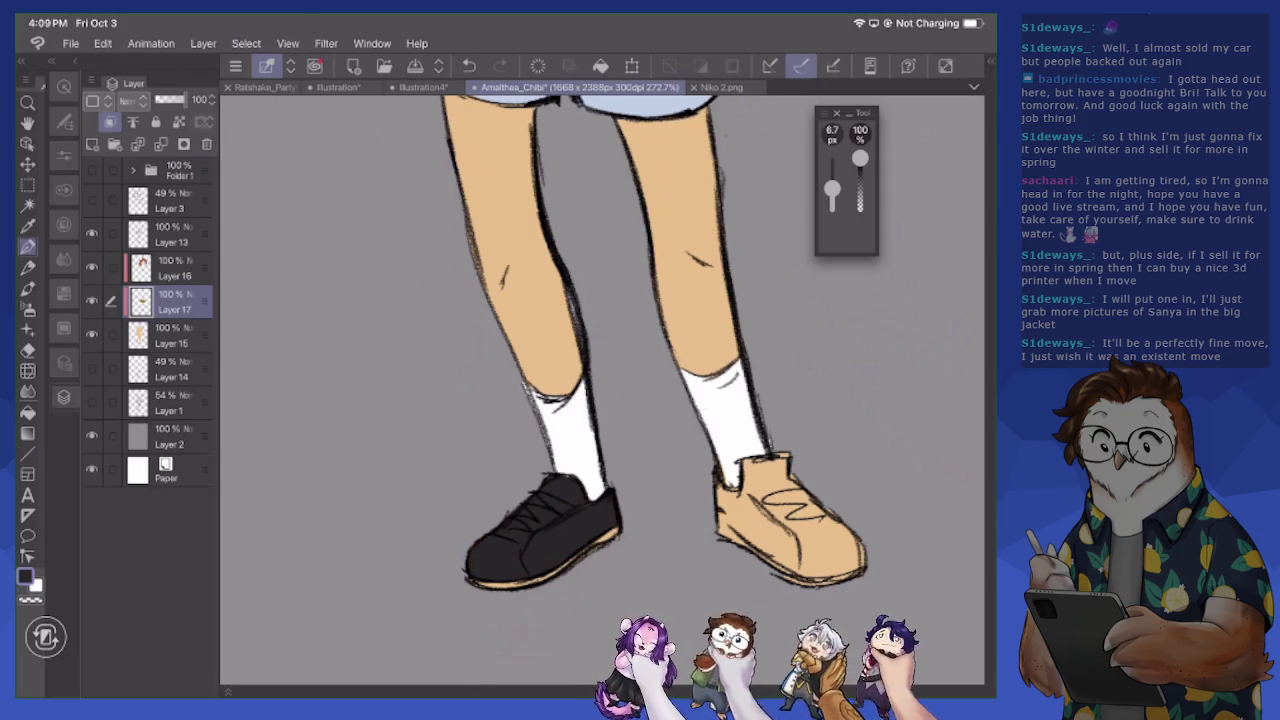
left_click(25, 577)
Choose mint green (5CDF9E) and enlarge the brush to 47 px
left_click_drag(440, 381, 440, 238)
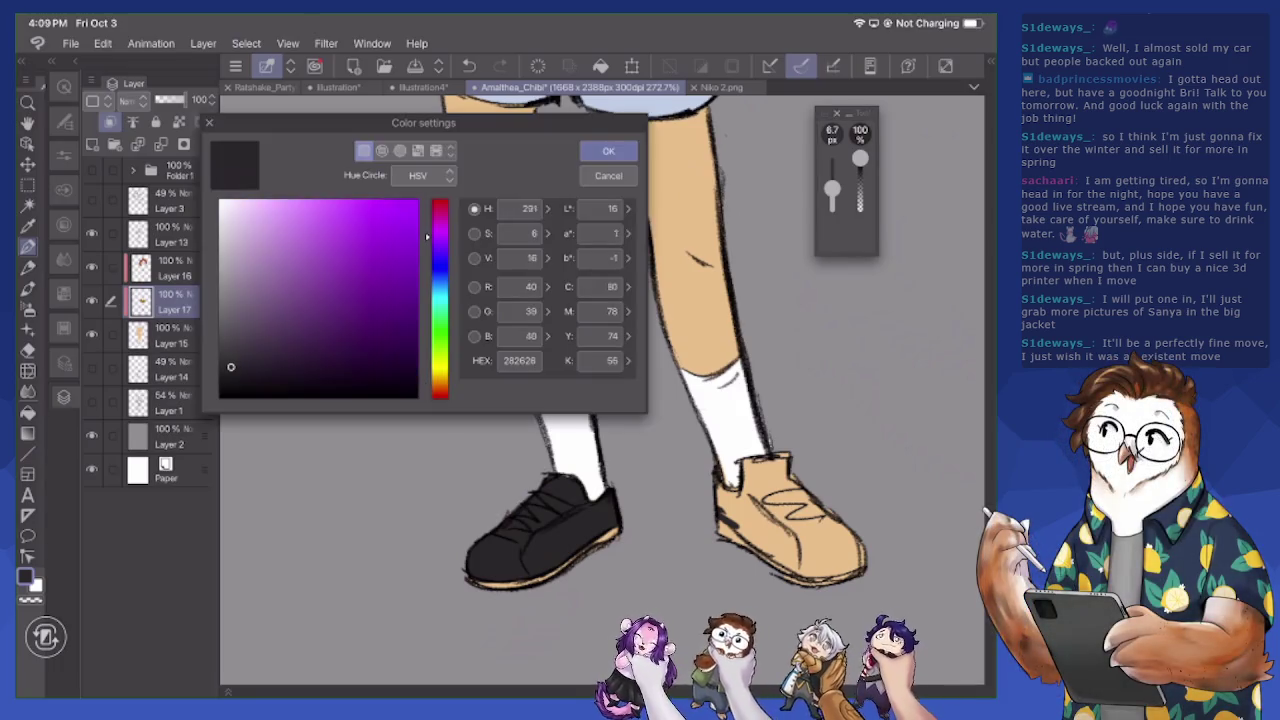
left_click_drag(342, 214, 336, 224)
left_click_drag(440, 238, 440, 315)
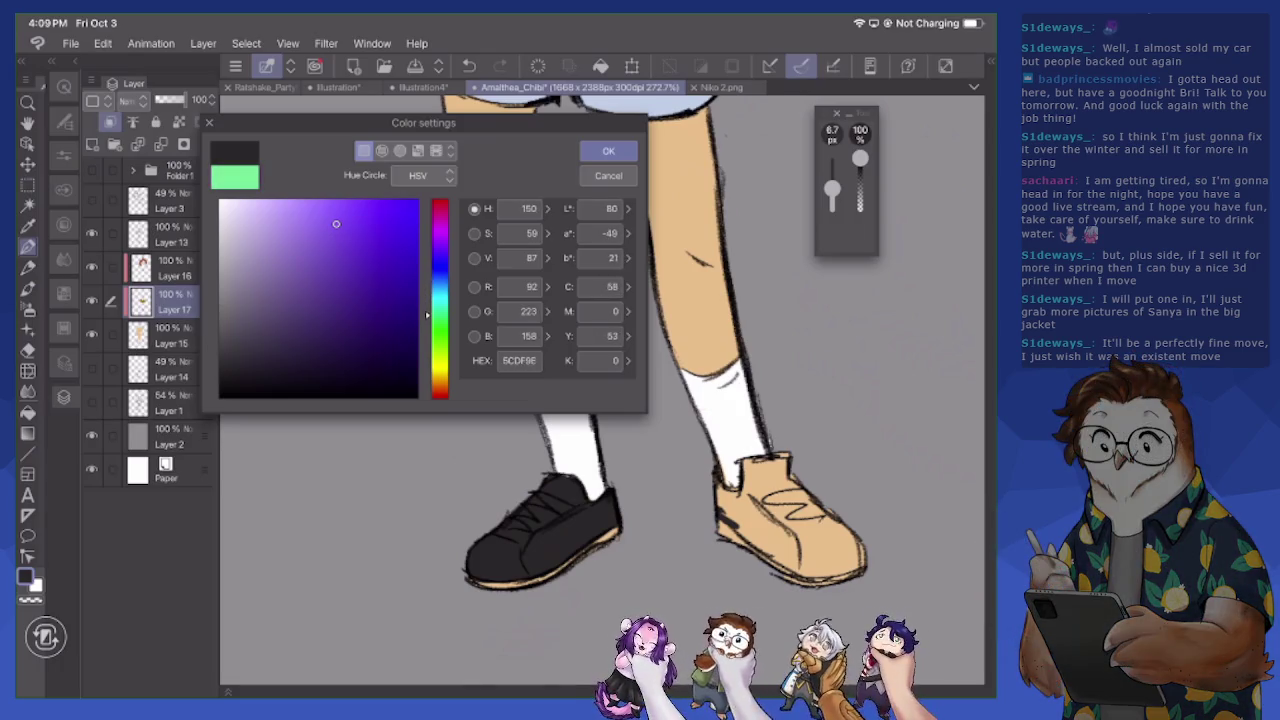
left_click(608, 151)
left_click_drag(832, 190, 832, 178)
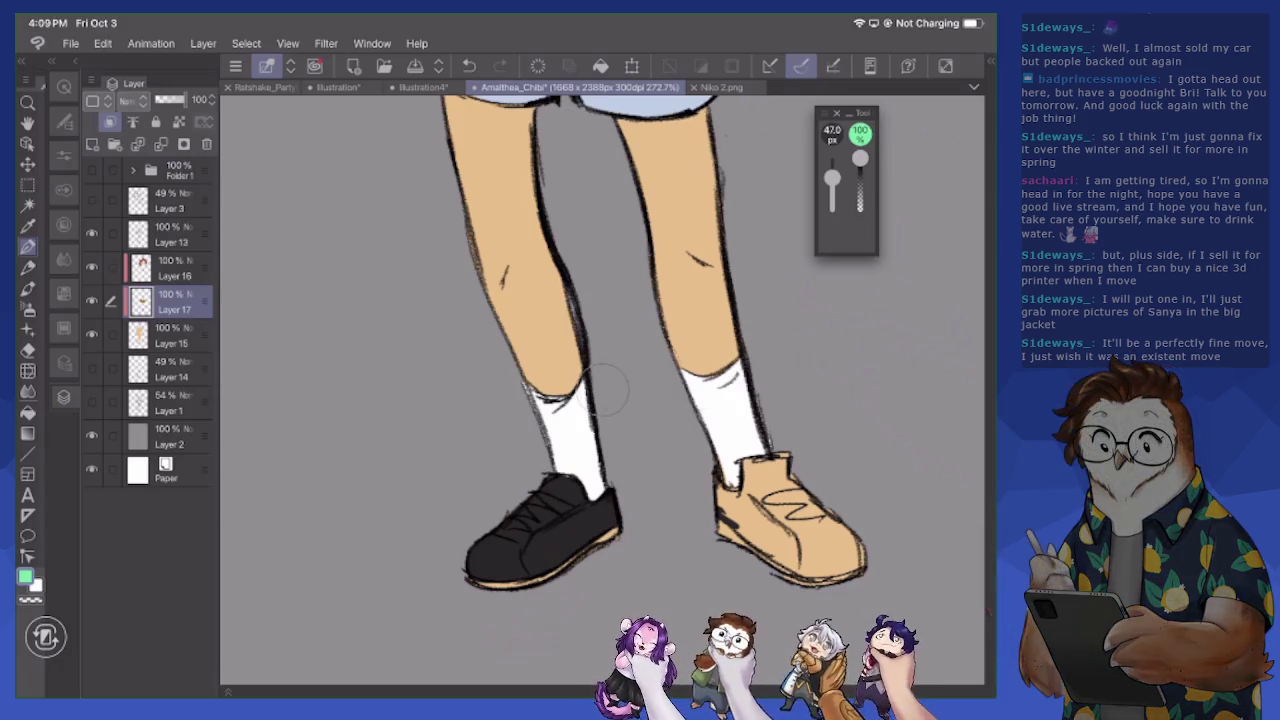
Paint over both the left and right shoes in mint green
left_click_drag(500, 550, 575, 495)
mouse_move(475, 570)
left_mouse_down()
mouse_move(585, 520)
mouse_move(600, 530)
mouse_move(608, 494)
left_mouse_up()
left_click_drag(720, 500, 770, 545)
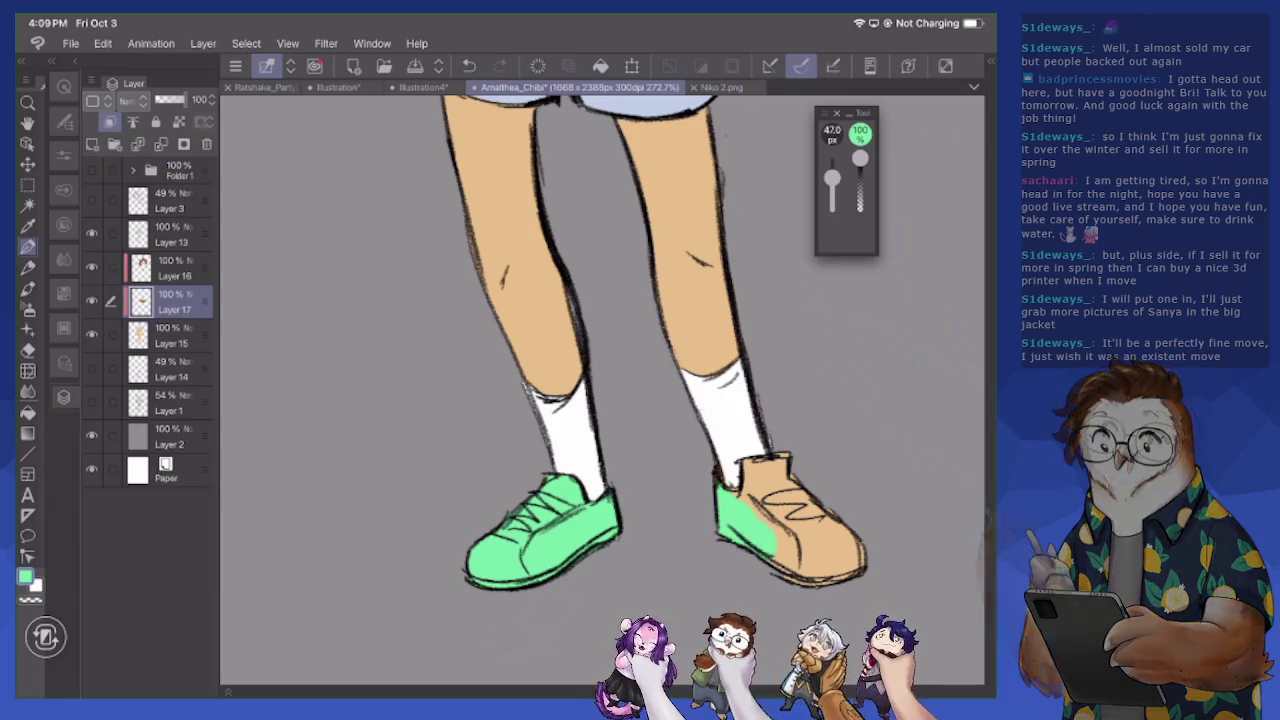
mouse_move(748, 478)
left_mouse_down()
mouse_move(785, 498)
mouse_move(785, 540)
mouse_move(822, 570)
left_mouse_up()
left_click_drag(815, 525, 852, 570)
scroll(600, 390, "down", 5)
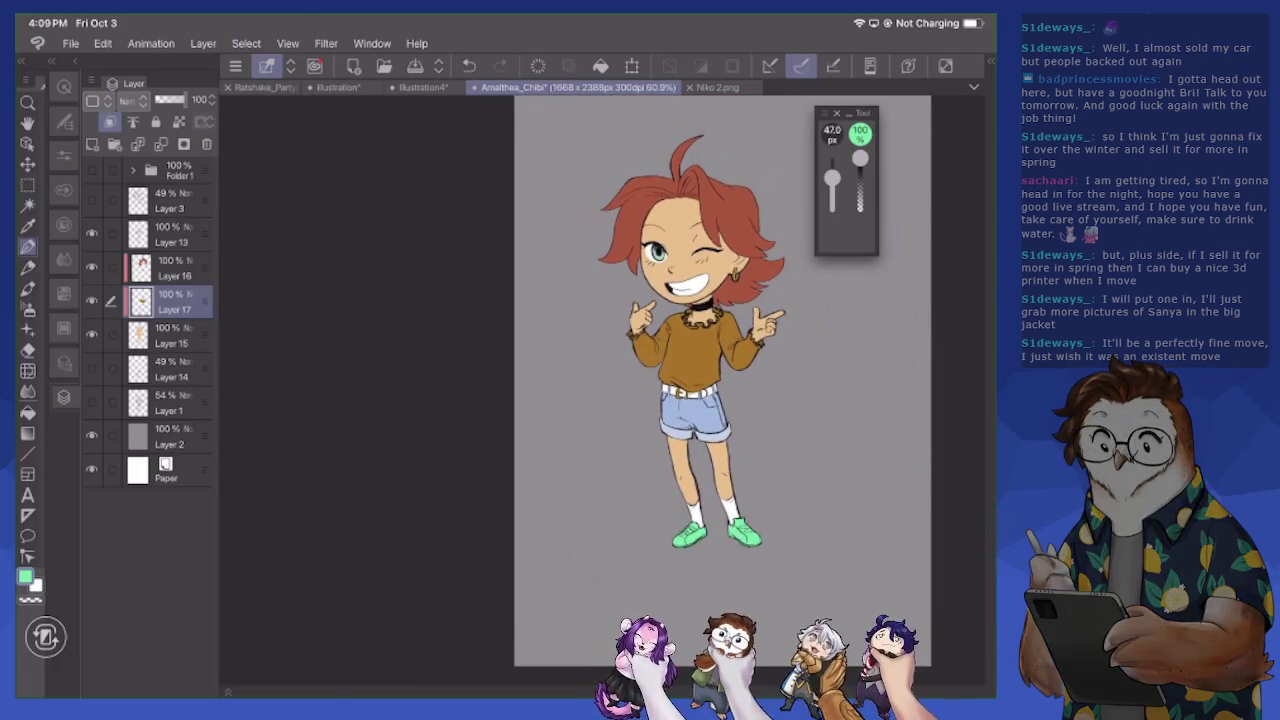
Eyedrop the sweater's orange-brown to make it the drawing colour
scroll(600, 390, "up", 2)
left_click(25, 578)
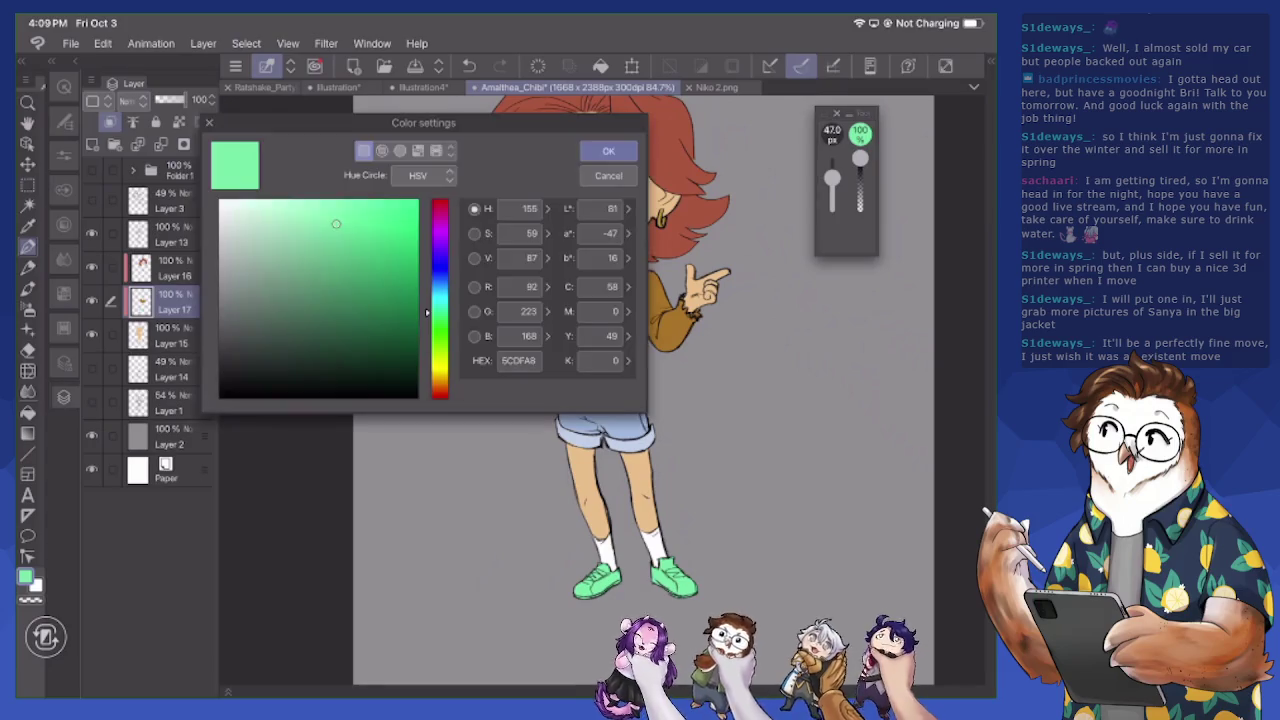
key("Return")
left_click(612, 306)
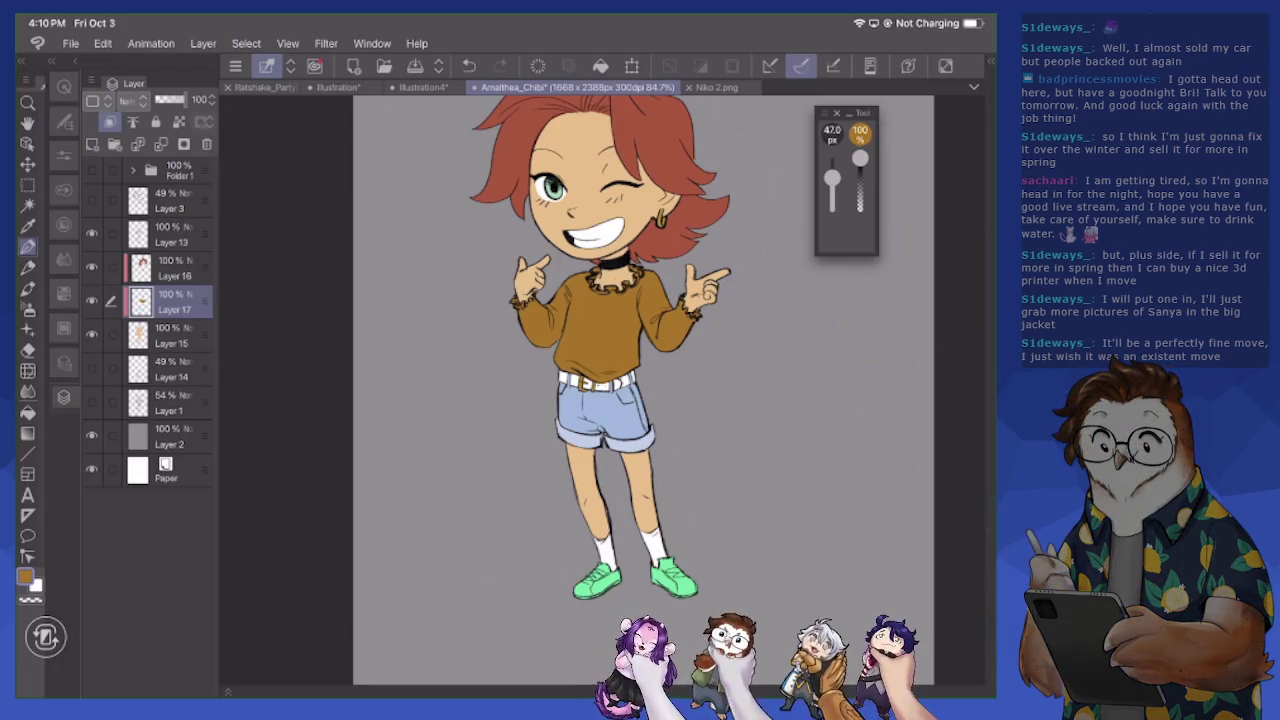
left_click_drag(600, 290, 600, 320)
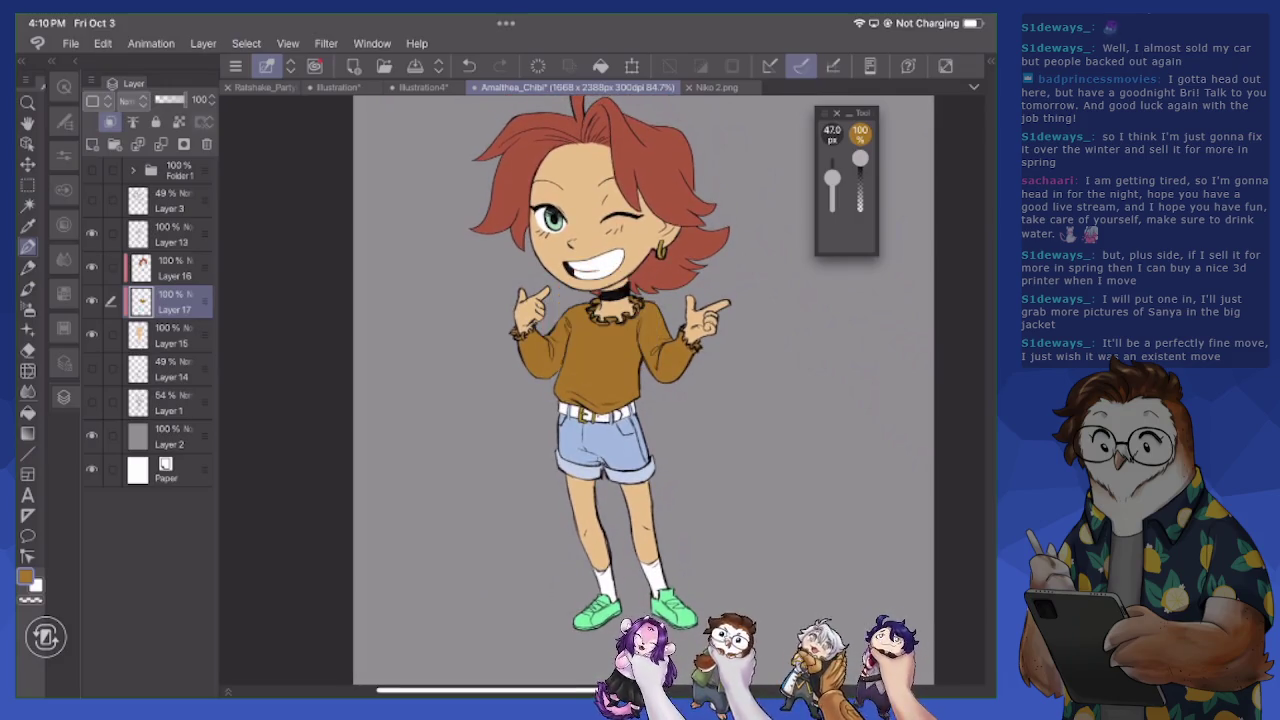
Test several hues, keep the orange-brown, and fill the sweater with the Fill tool
left_click(25, 578)
left_click(438, 285)
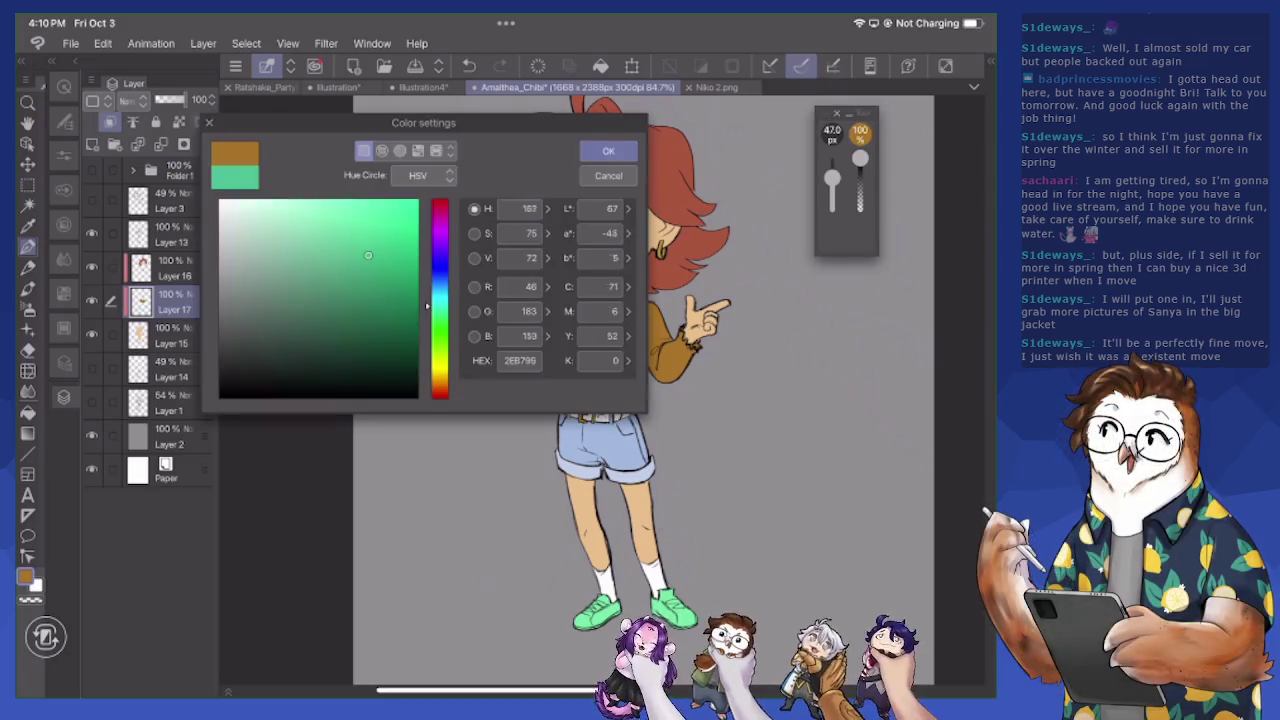
left_click_drag(438, 285, 438, 244)
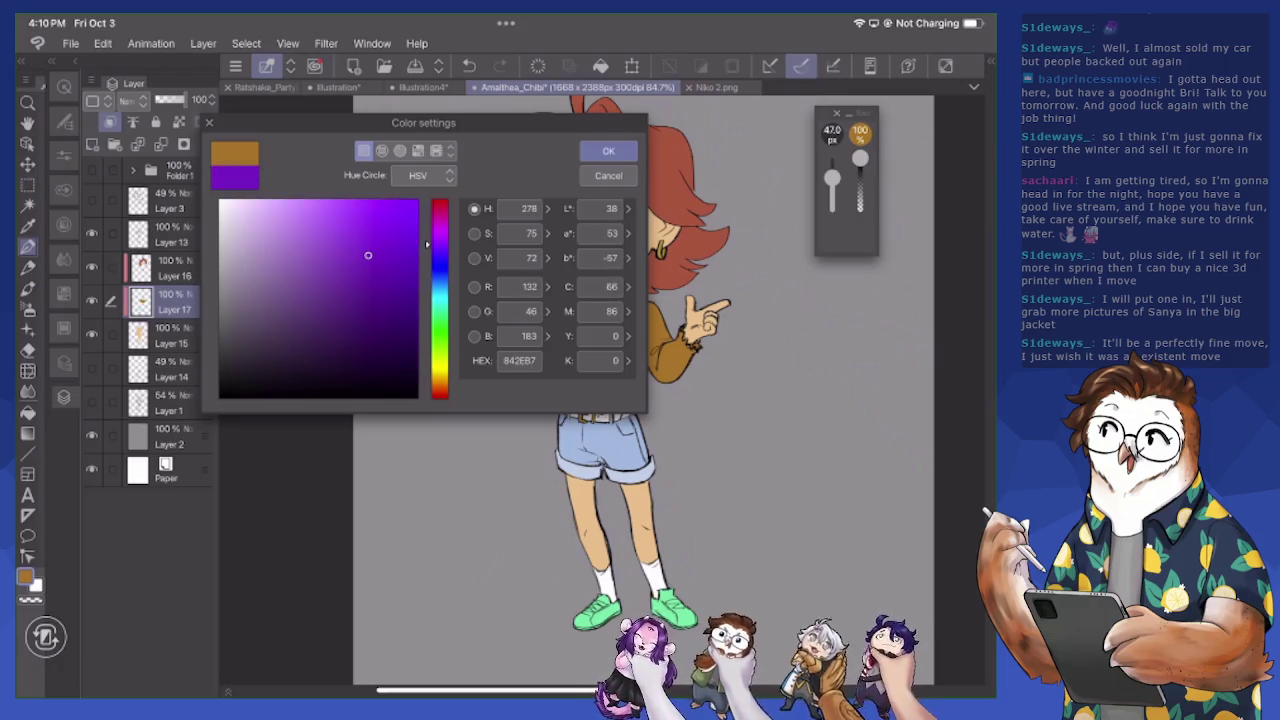
mouse_move(438, 244)
left_mouse_down()
mouse_move(438, 200)
mouse_move(438, 224)
left_mouse_up()
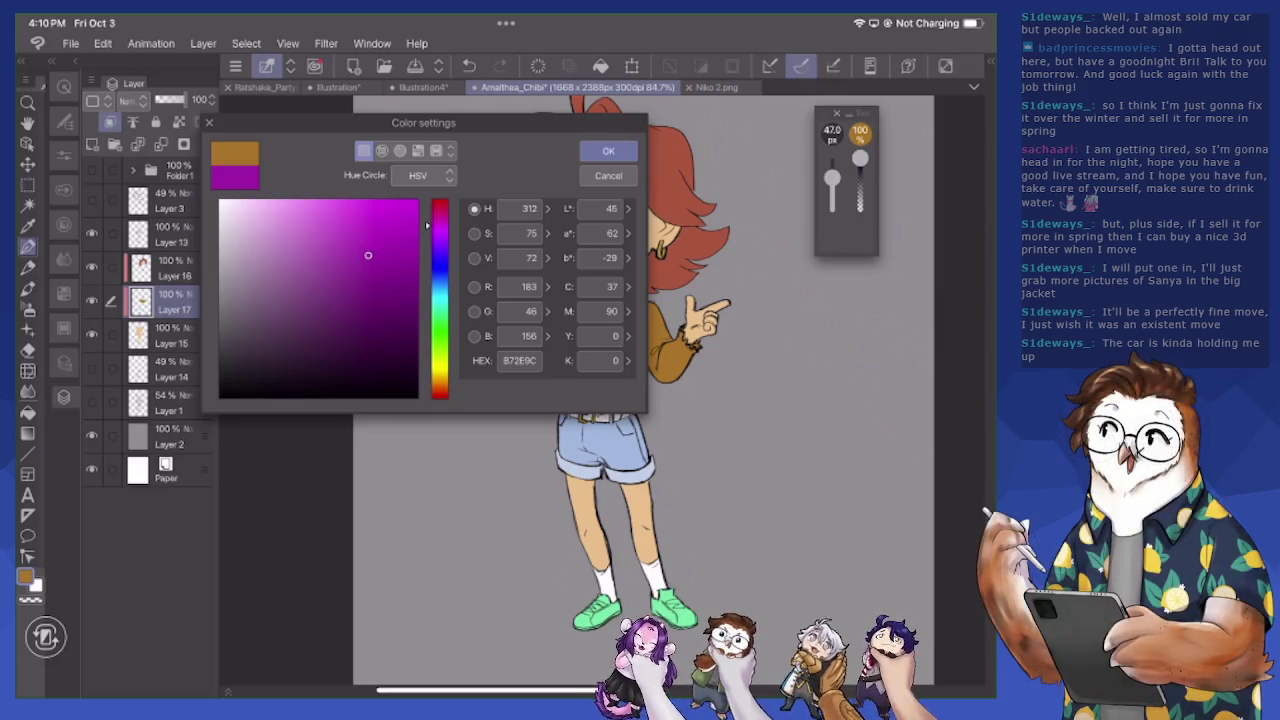
left_click_drag(438, 224, 438, 280)
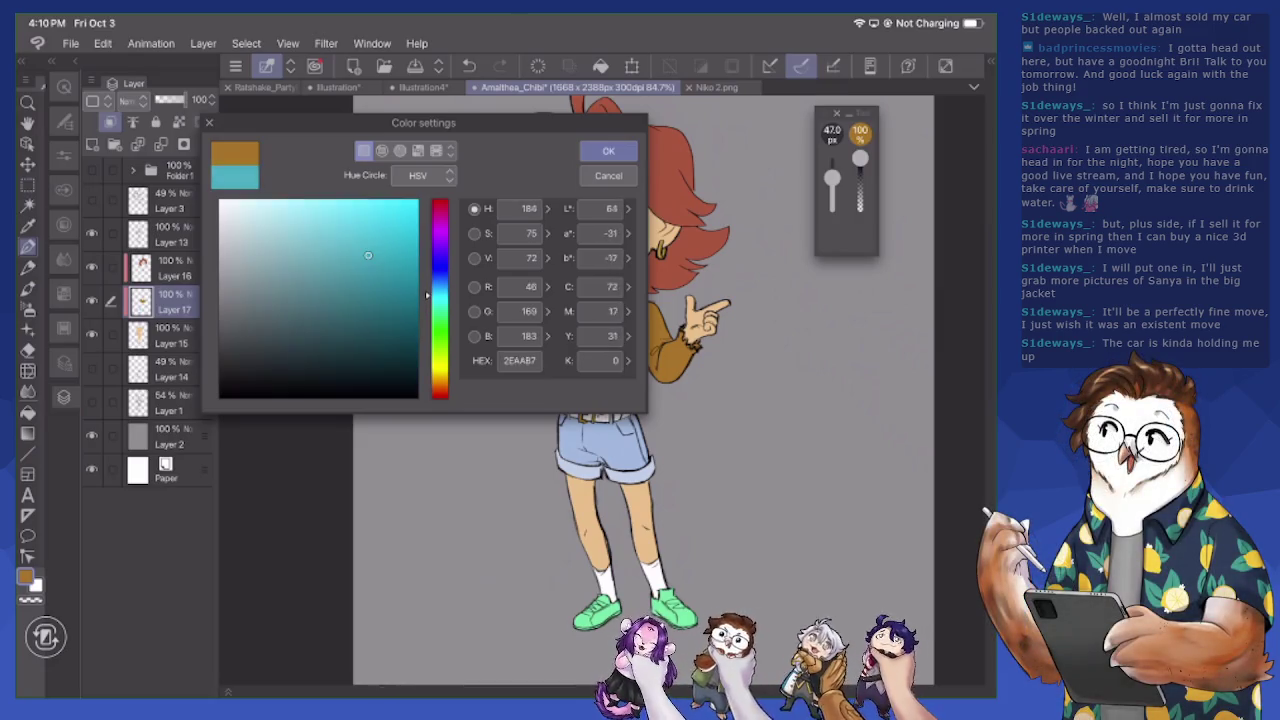
left_click_drag(438, 281, 438, 377)
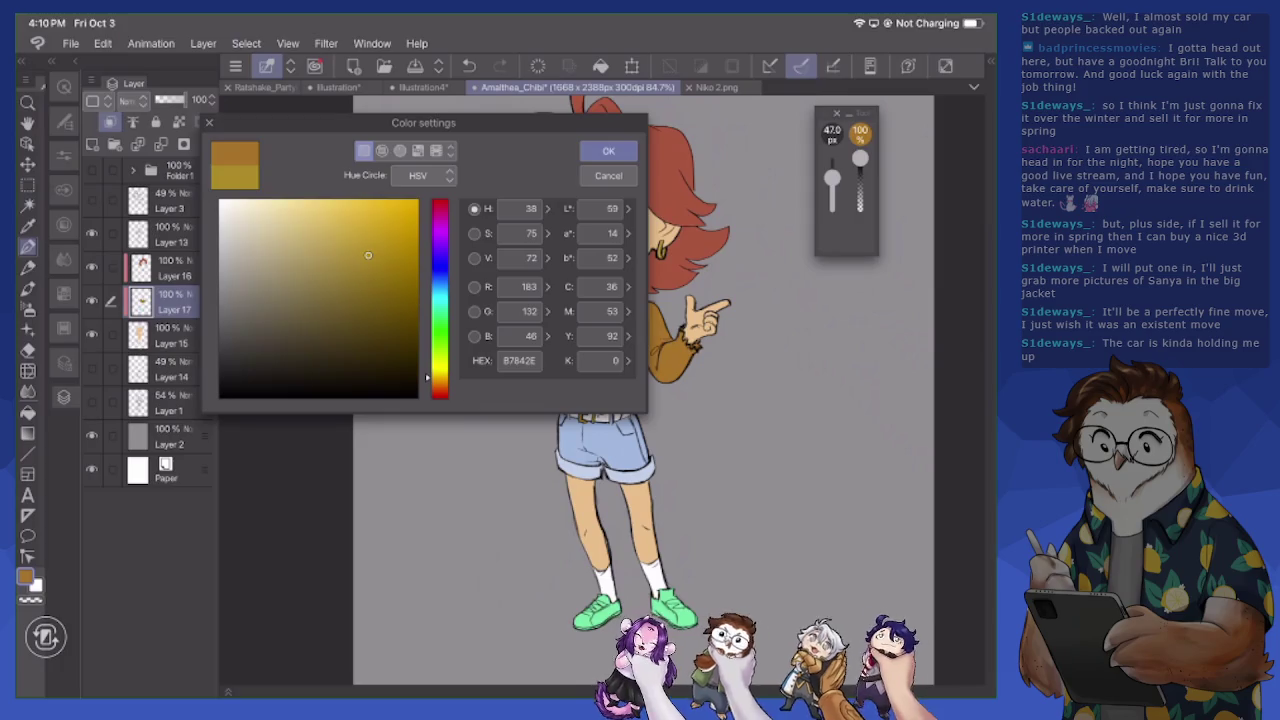
left_click(608, 150)
key("g")
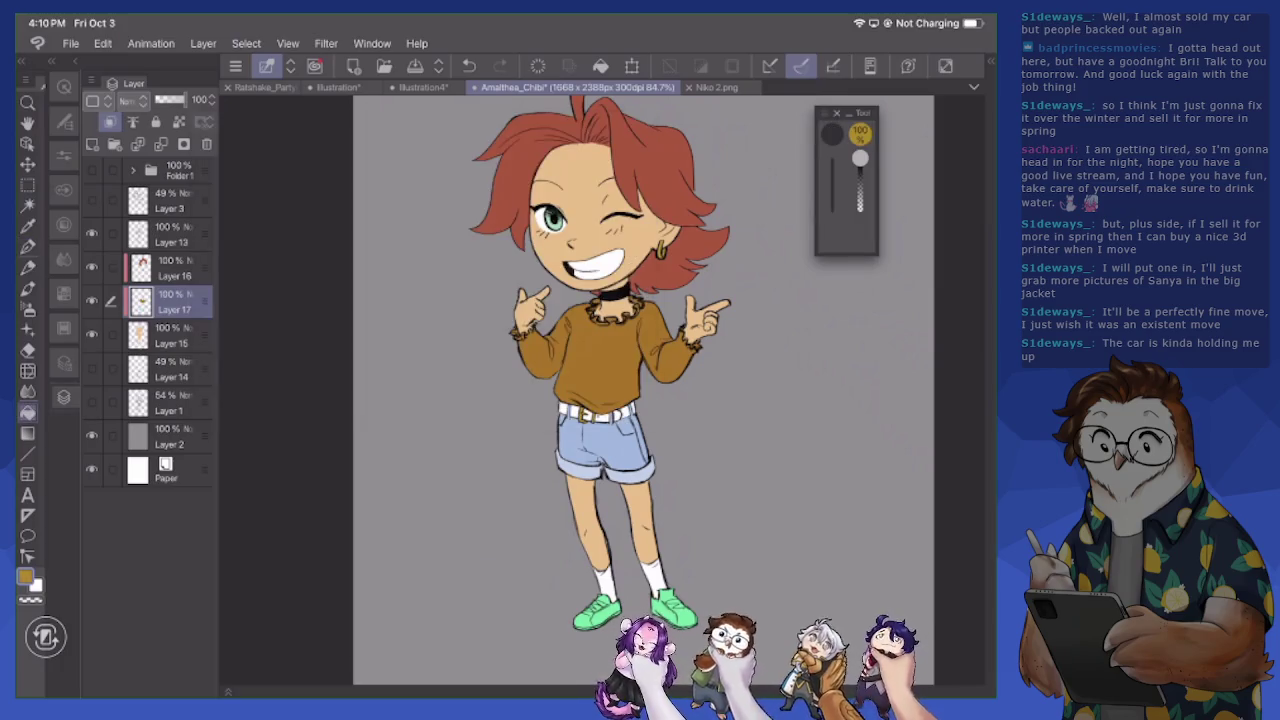
left_click(600, 345)
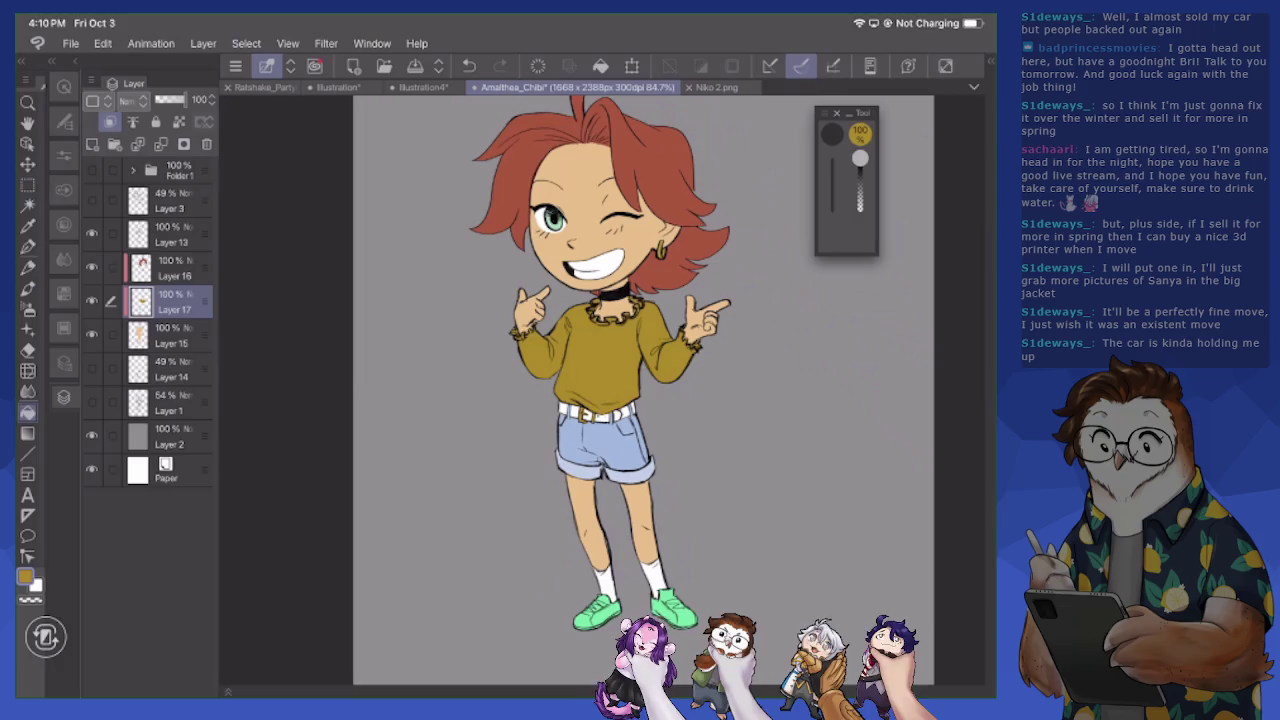
Refill the sweater with a brighter yellow
left_click(25, 577)
left_click(387, 235)
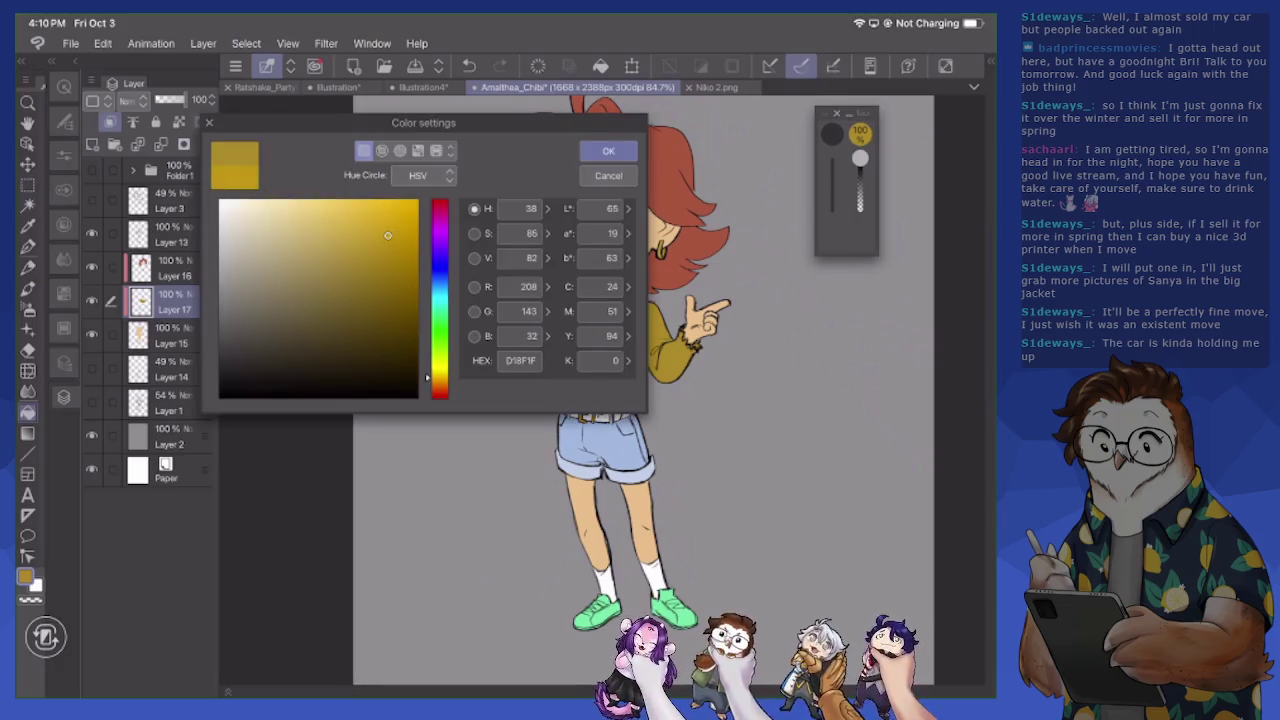
left_click_drag(440, 377, 440, 335)
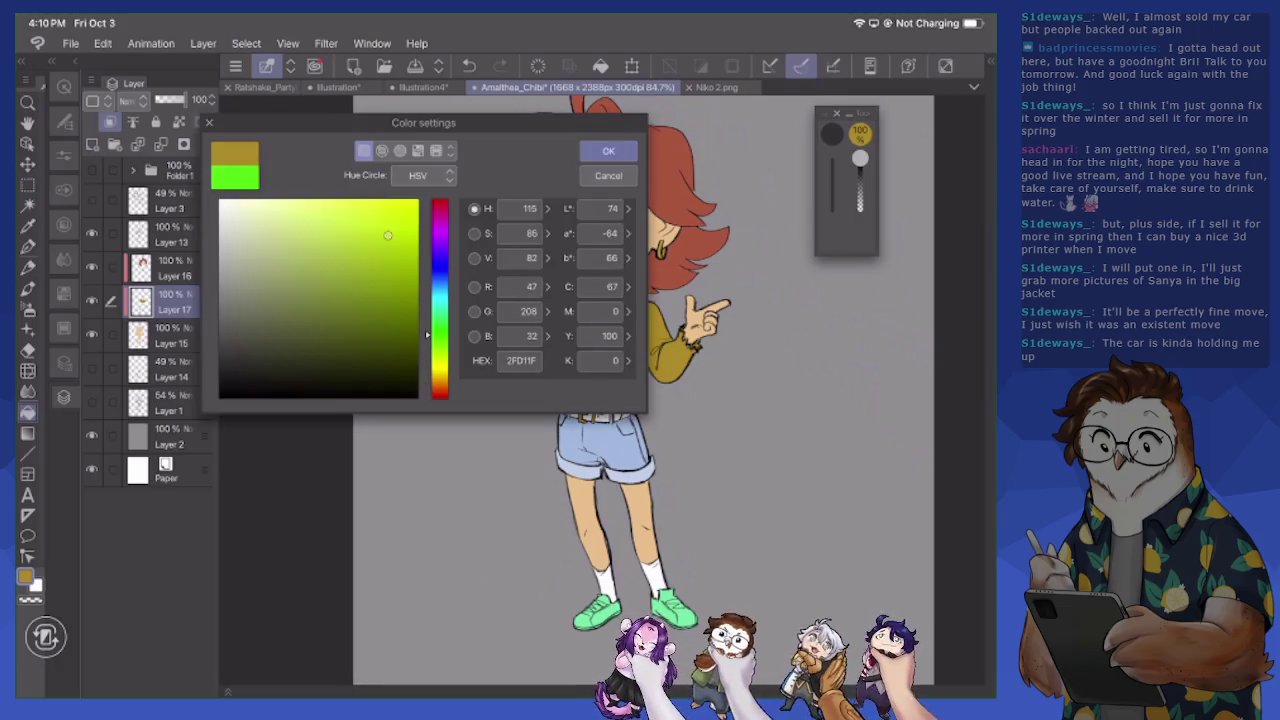
left_click_drag(440, 335, 440, 370)
left_click(608, 151)
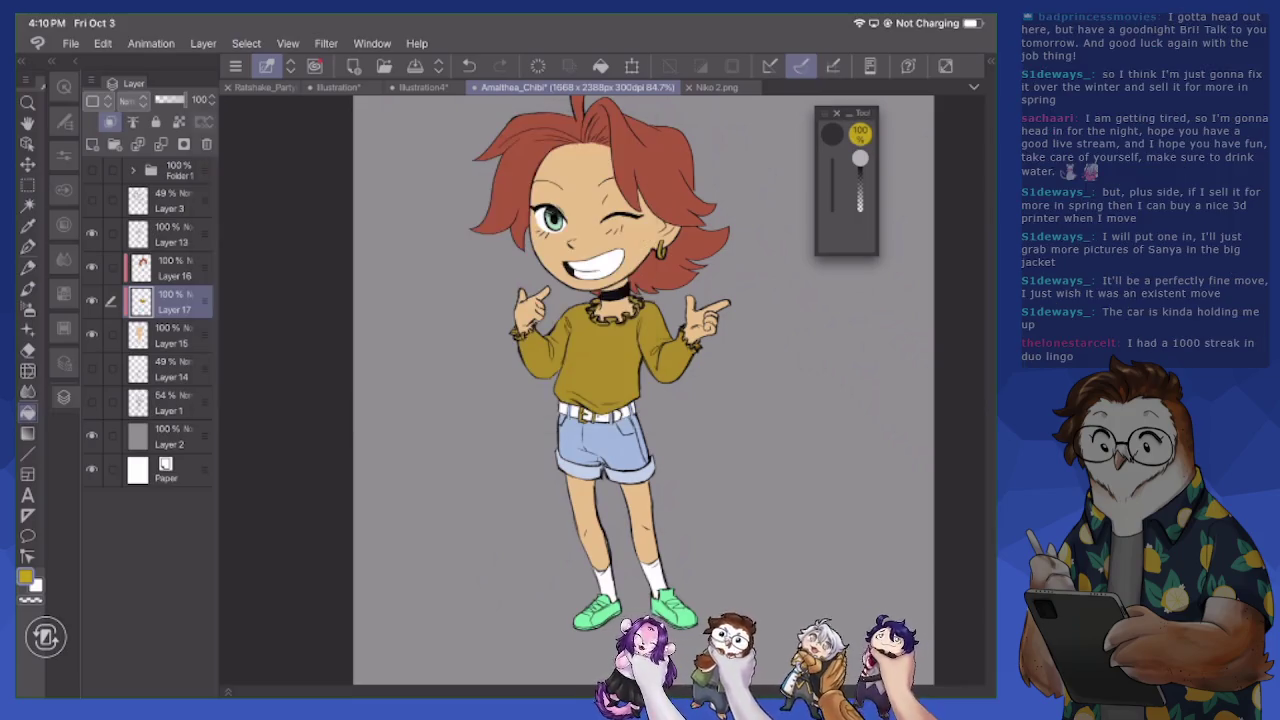
left_click(600, 350)
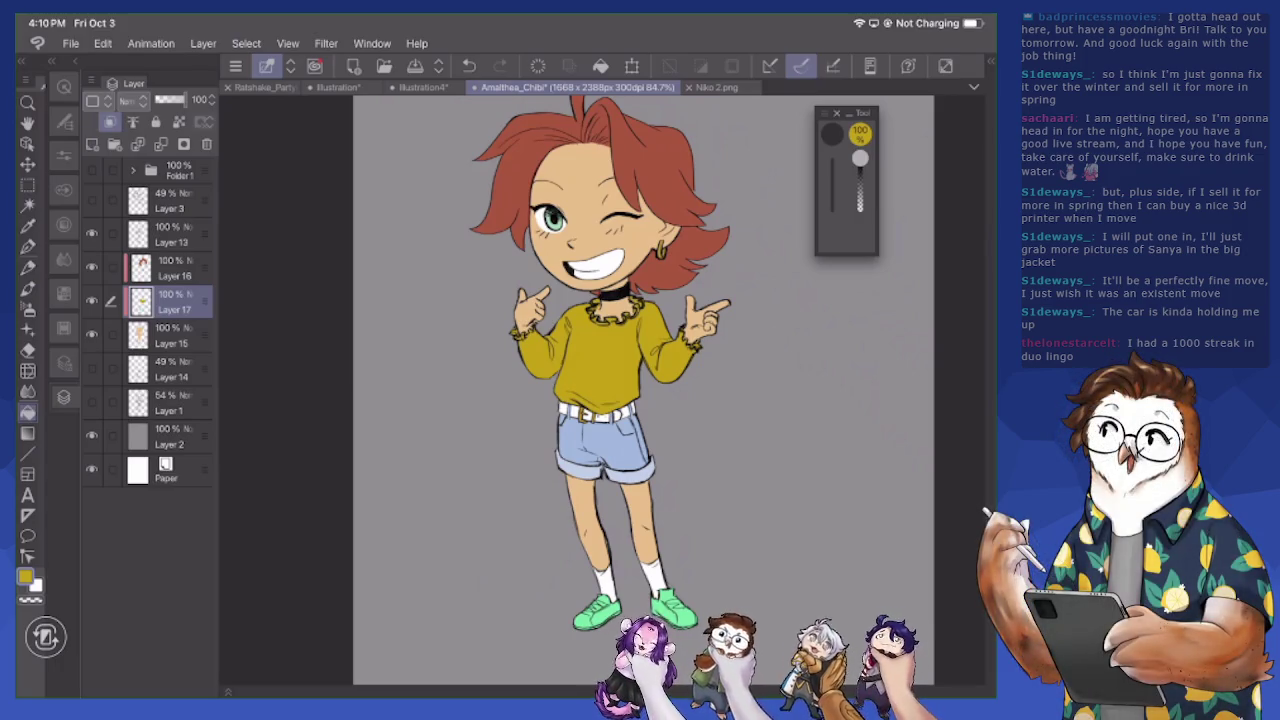
Refill the sweater with blue
left_click(25, 577)
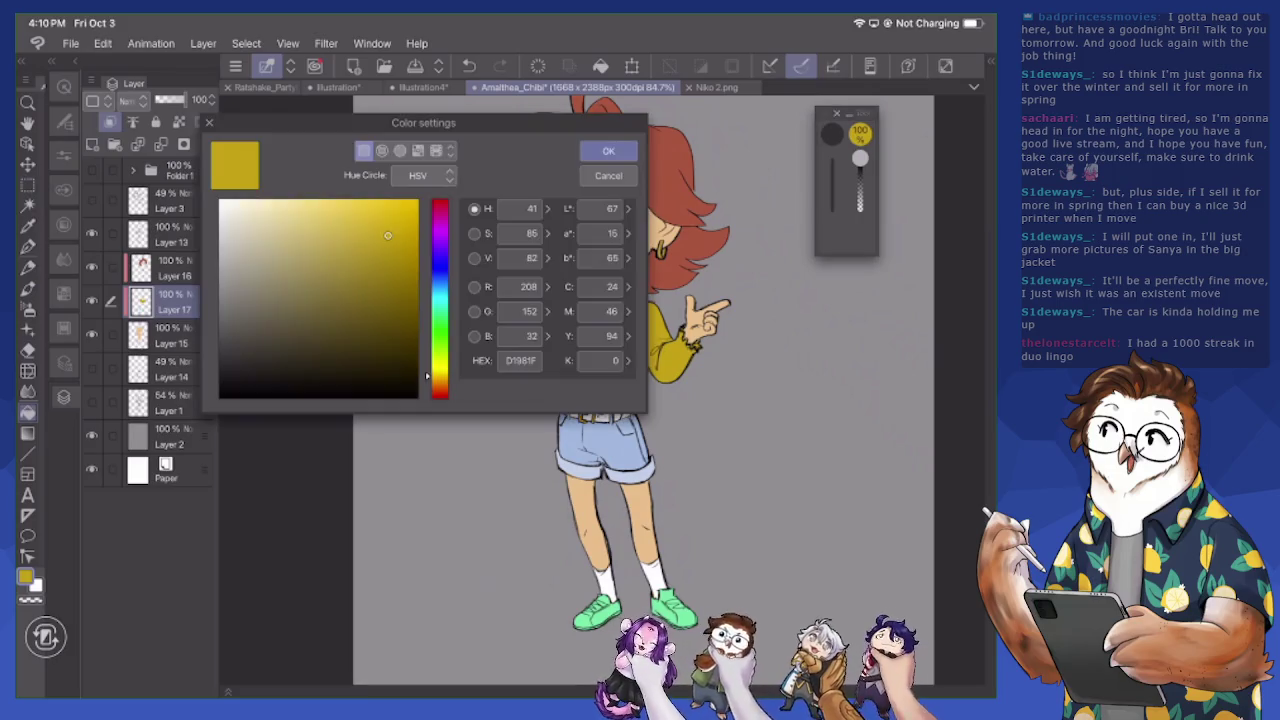
left_click_drag(440, 376, 440, 287)
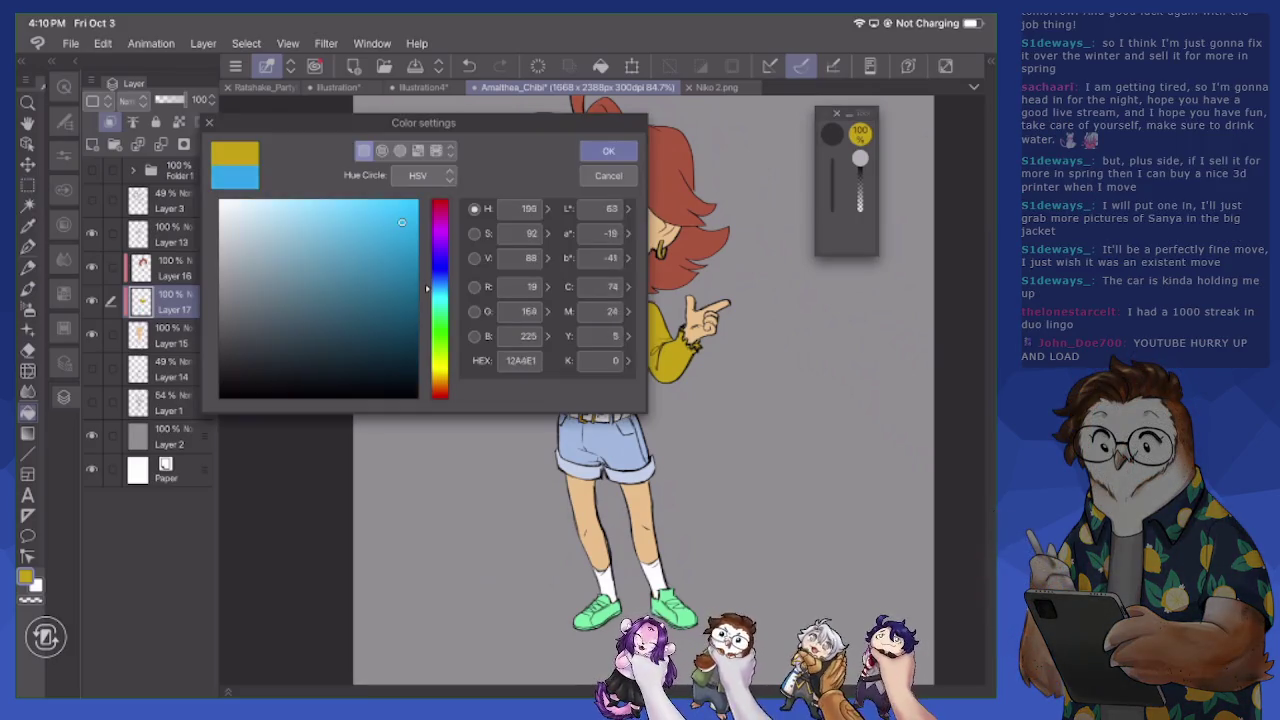
left_click(608, 151)
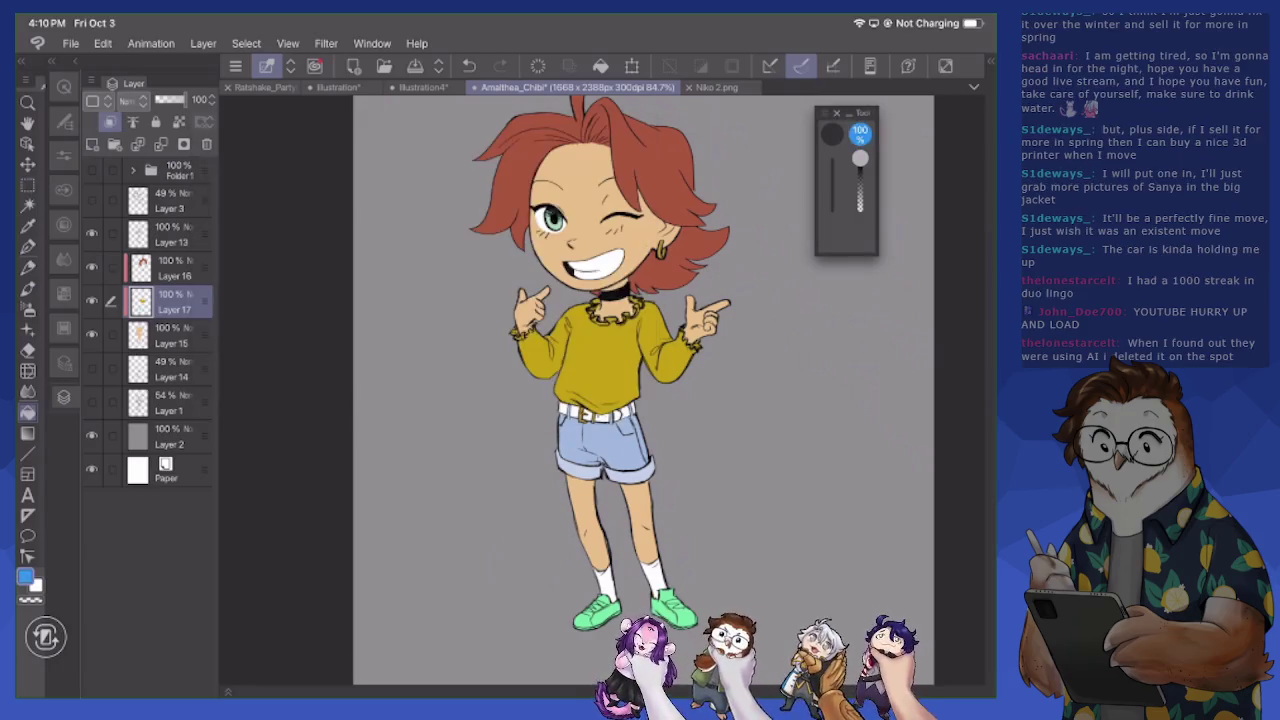
left_click(600, 345)
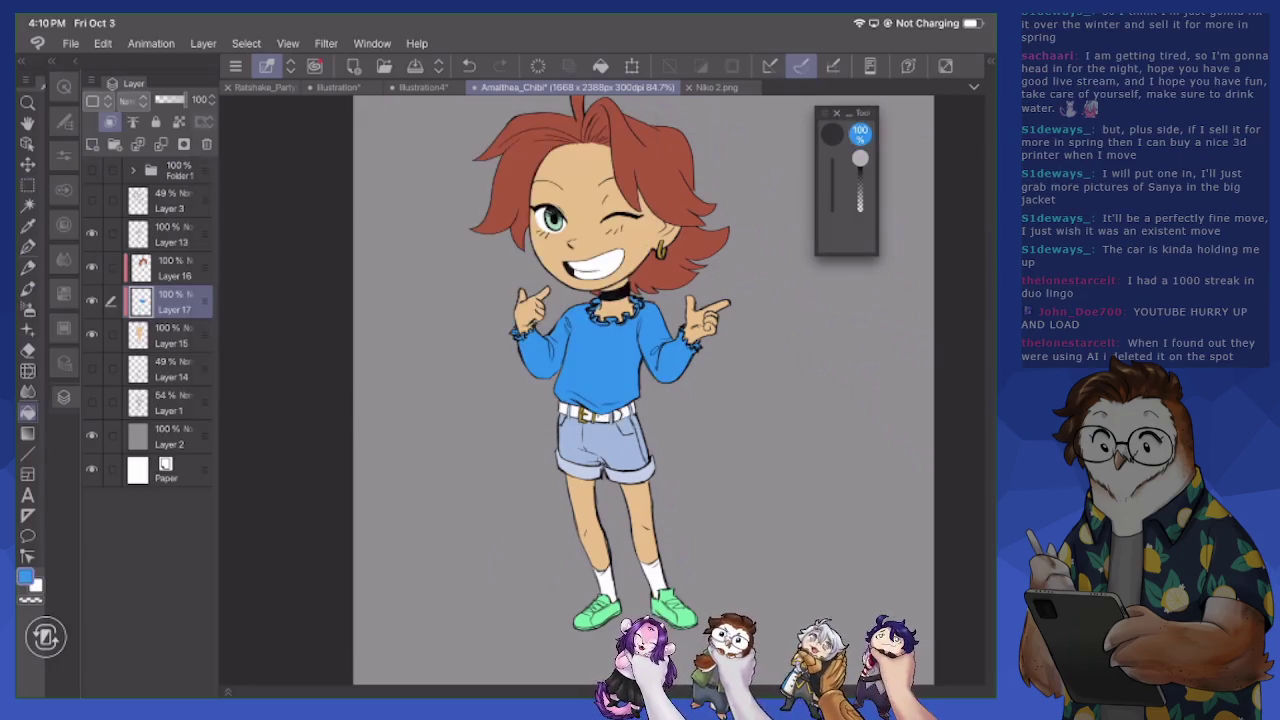
Refill the sweater with purple (8C3DCB)
left_click(25, 577)
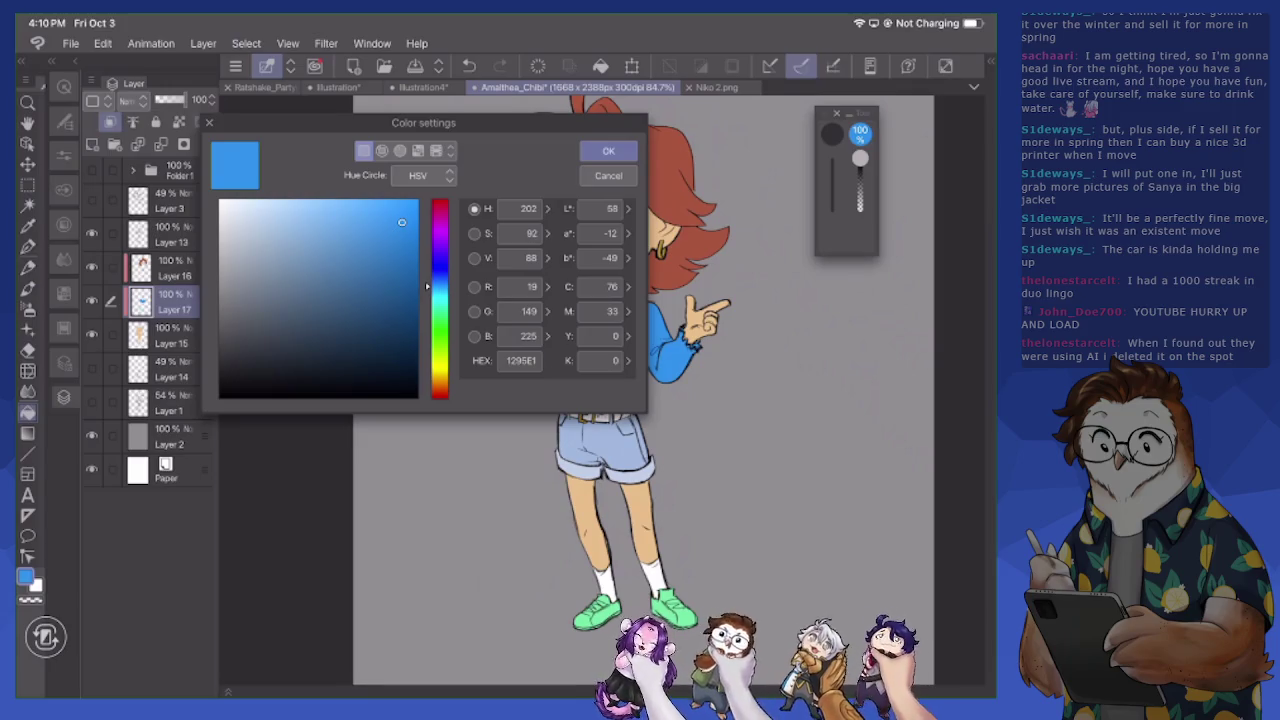
mouse_move(440, 287)
left_mouse_down()
mouse_move(440, 247)
mouse_move(350, 225)
left_mouse_up()
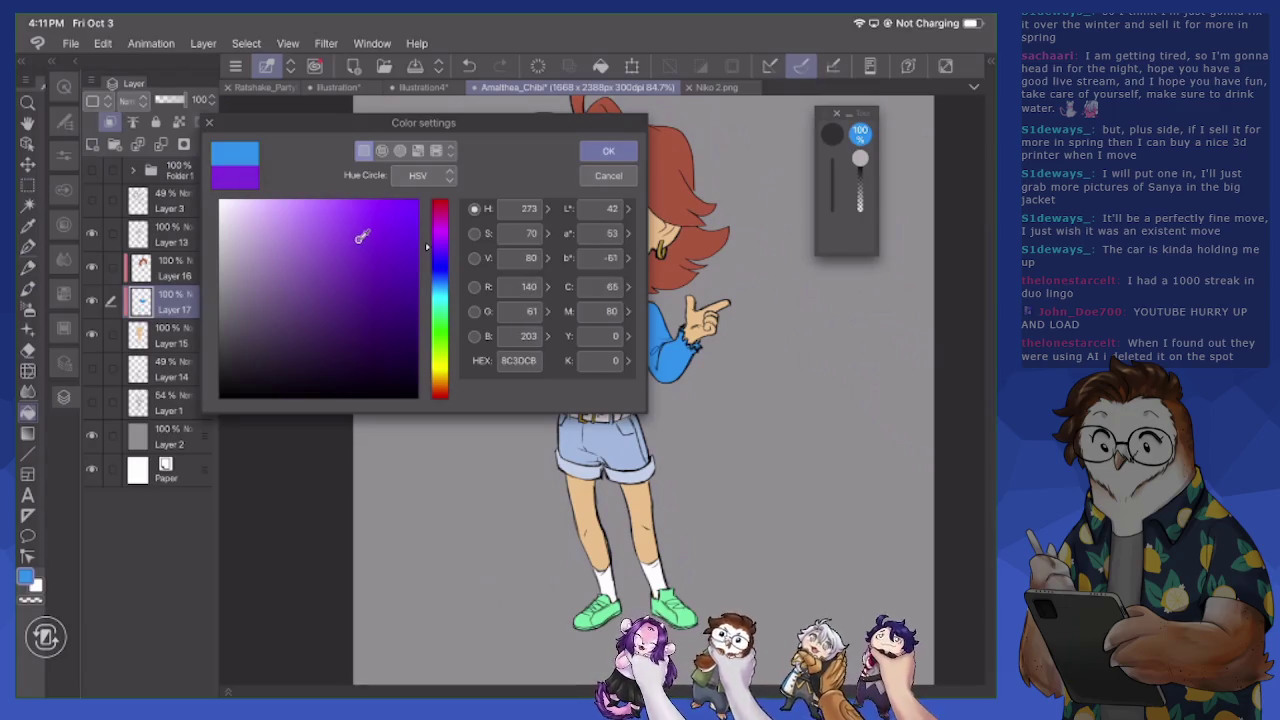
left_click(608, 151)
left_click(600, 350)
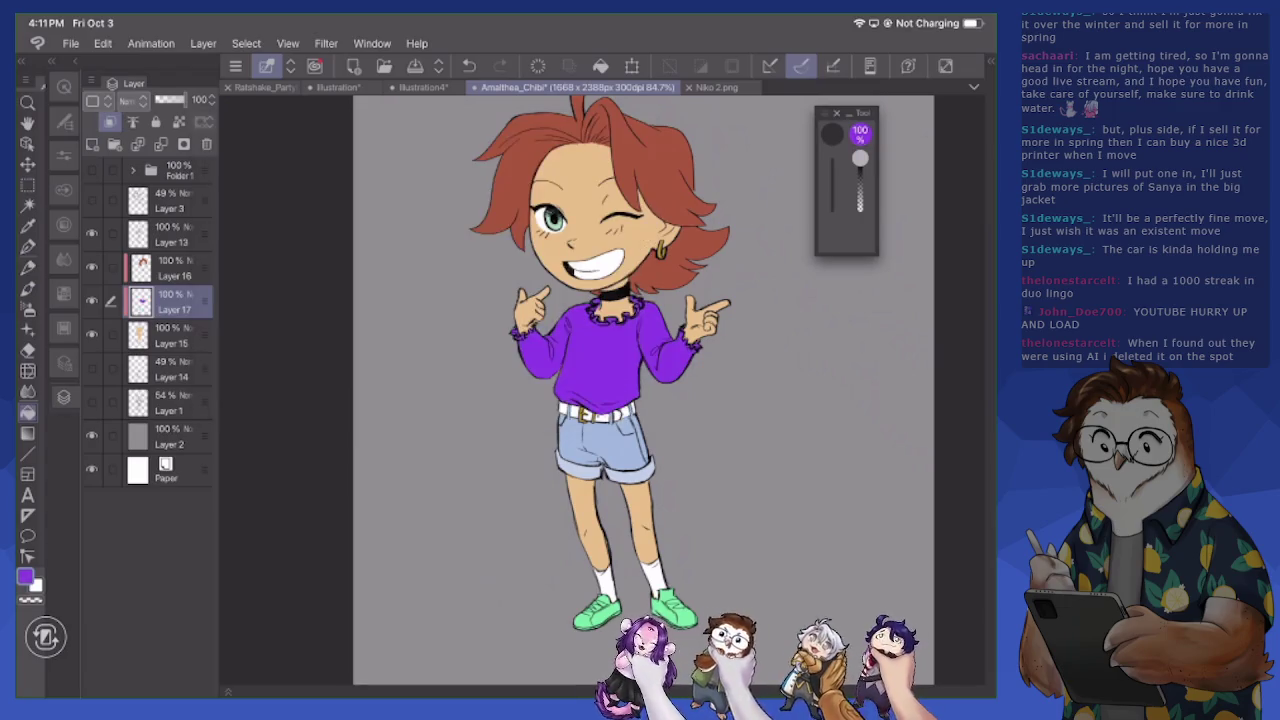
key("ctrl+Tab")
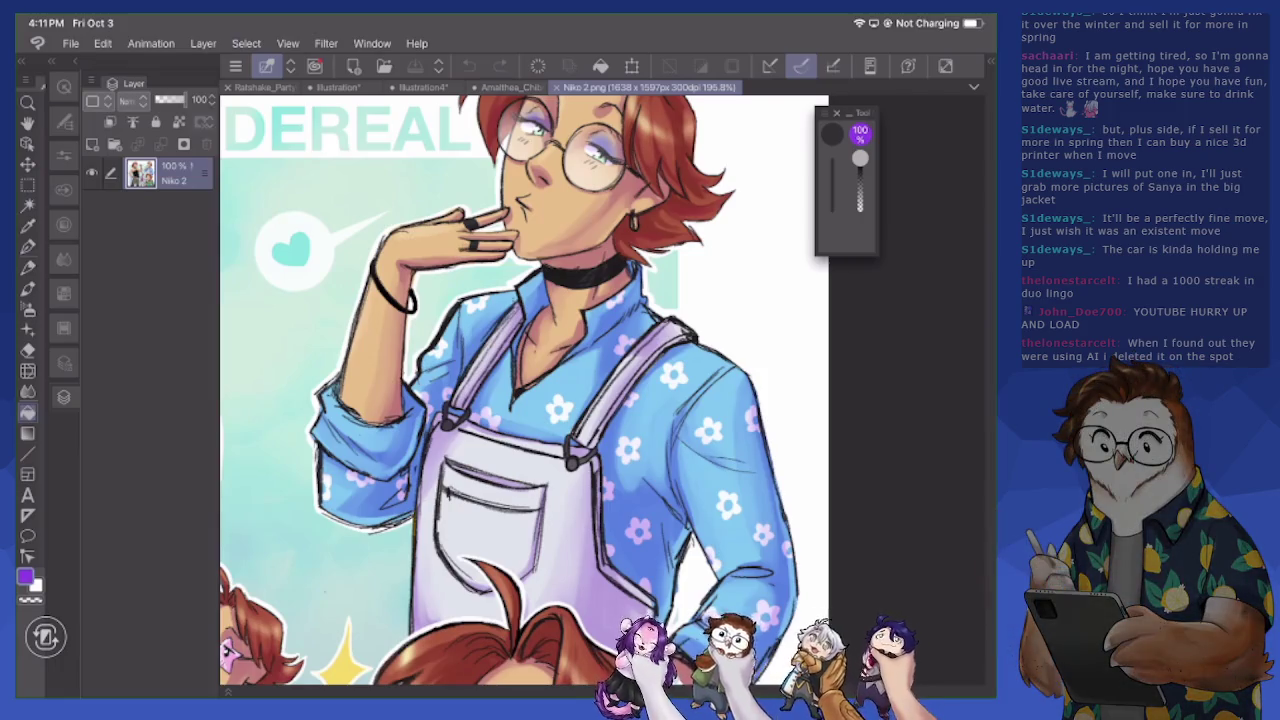
Sample the green from the Niko reference shirt and fill the chibi's sweater with it
scroll(555, 390, "down", 10)
scroll(555, 390, "down", 5)
scroll(555, 390, "down", 3)
scroll(555, 390, "down", 2)
left_click(601, 383, "alt")
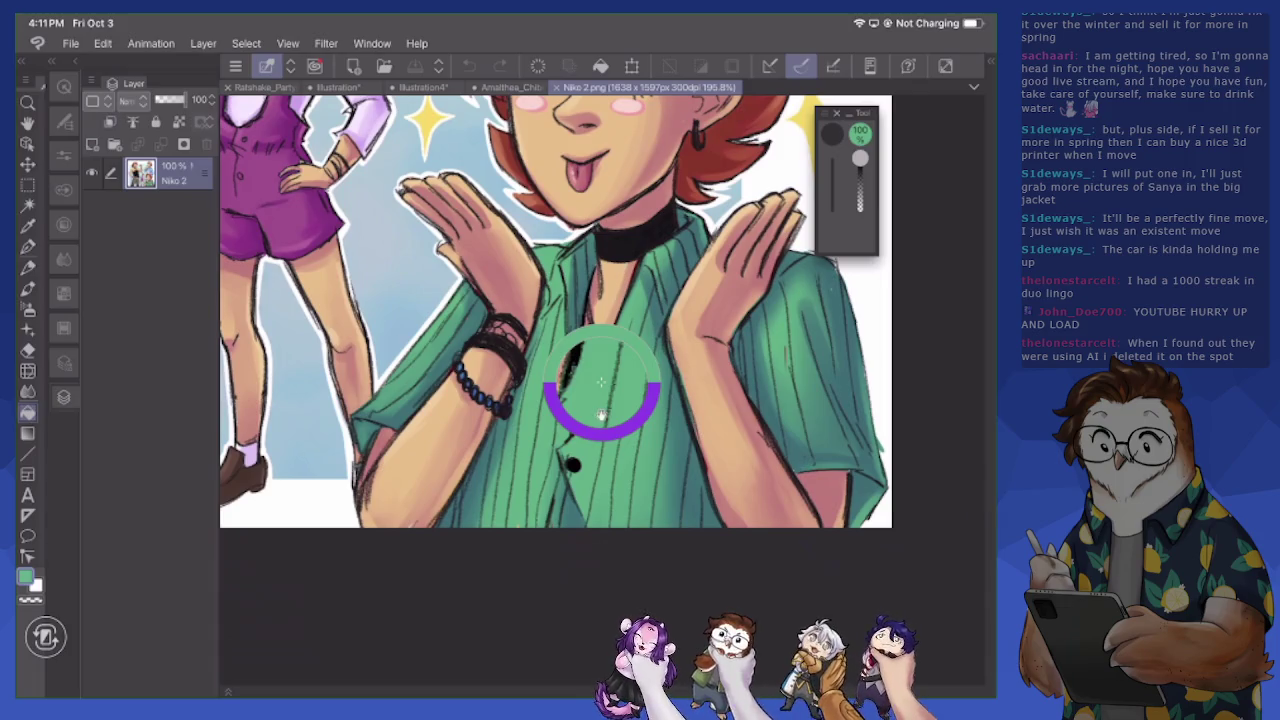
key("ctrl+shift+Tab")
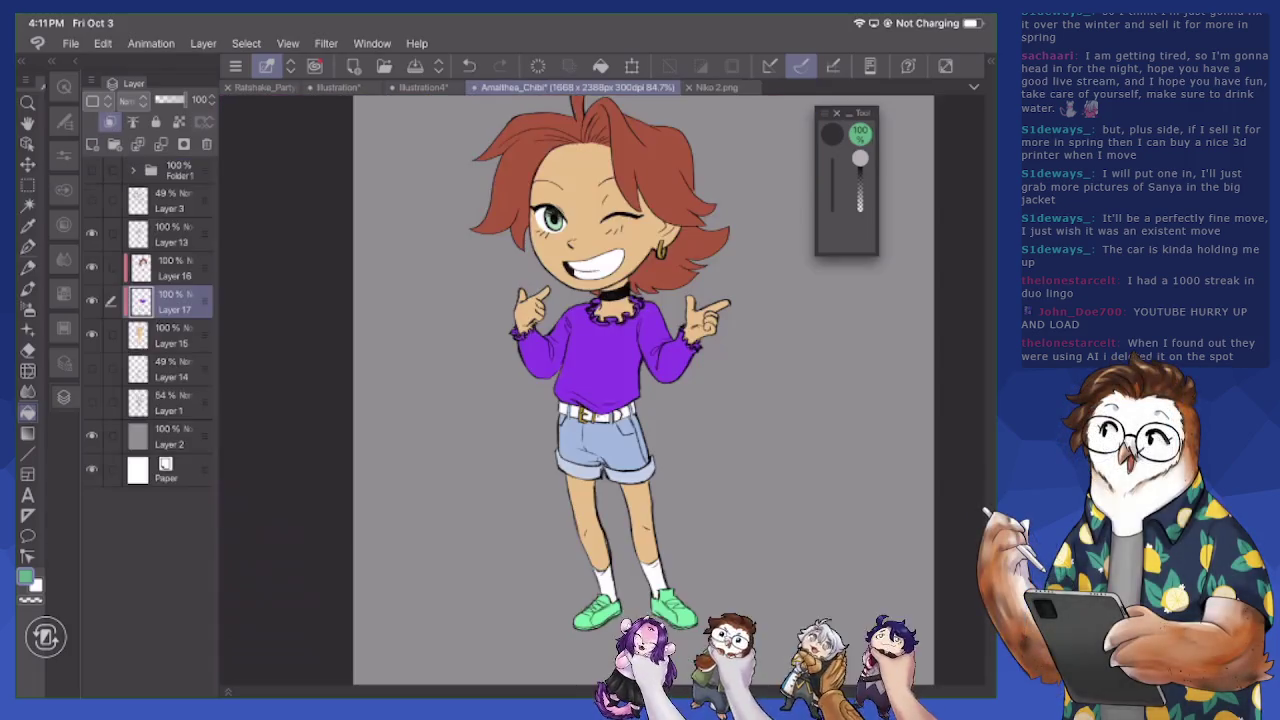
left_click(600, 345)
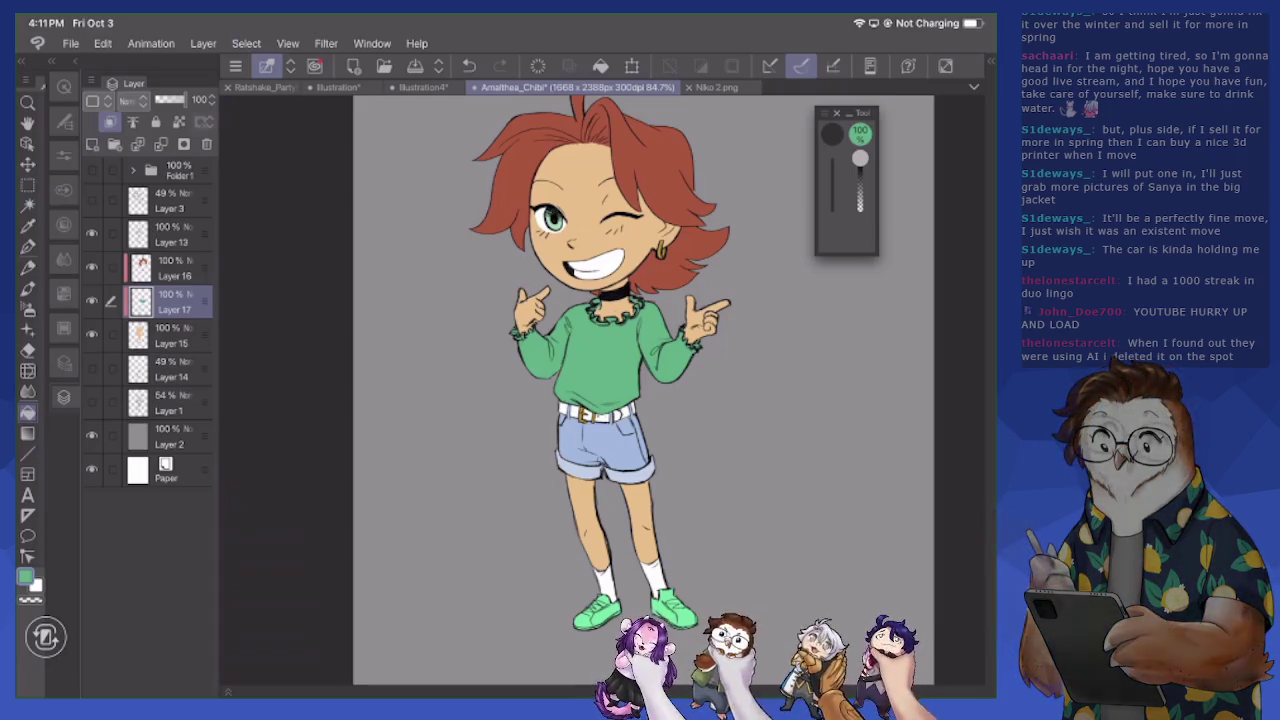
Sample the shoe's green and shift it to light blue (7CB4D5) as the drawing colour
left_click(25, 577)
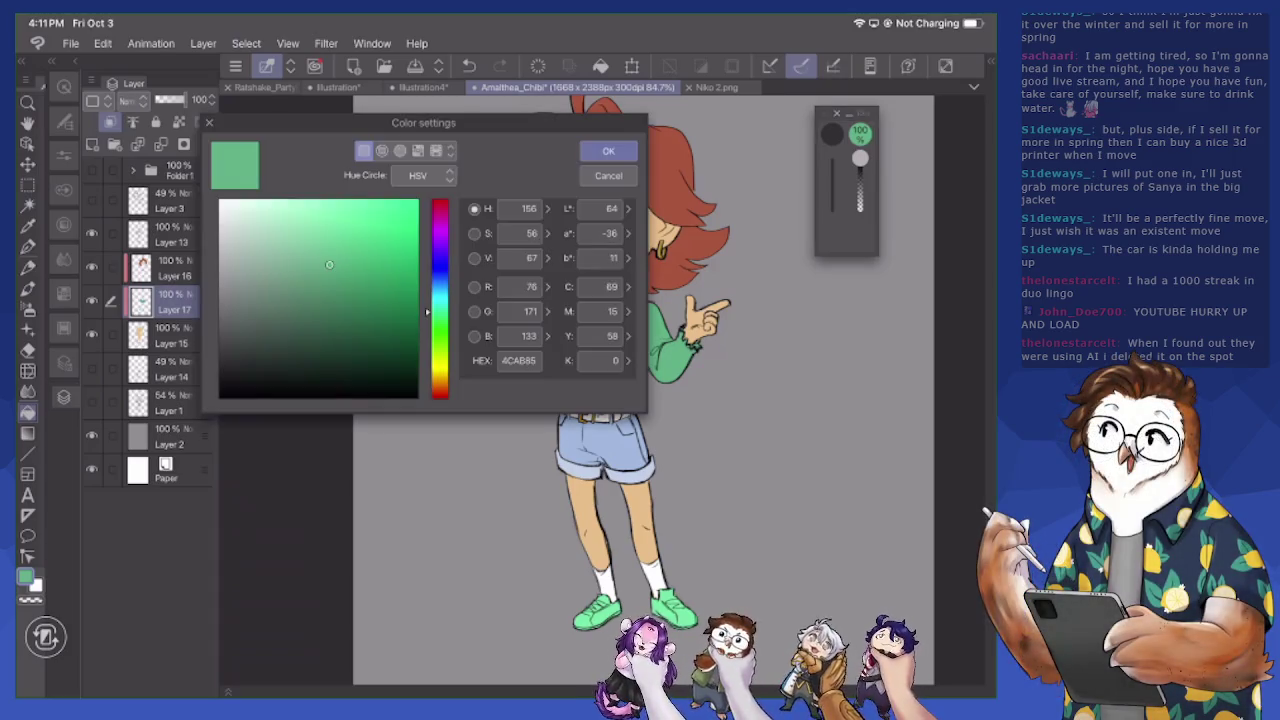
left_click(440, 269)
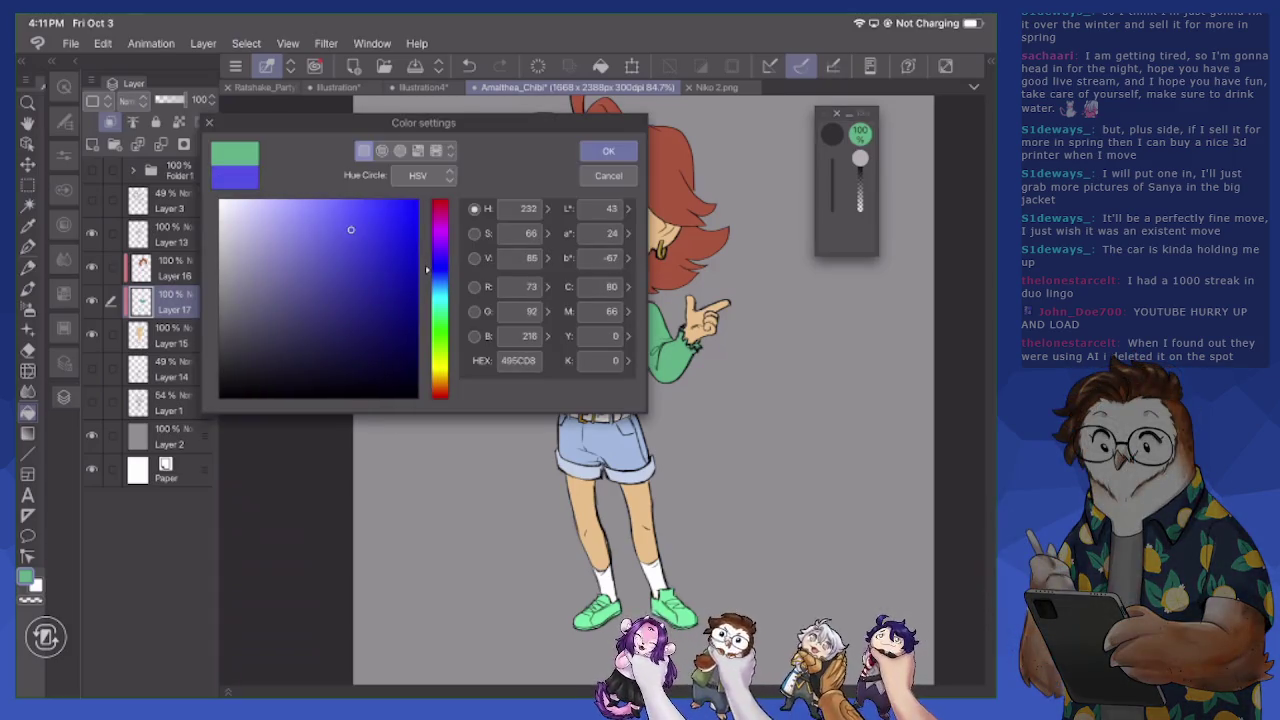
left_click(608, 175)
left_click_drag(606, 563, 600, 578)
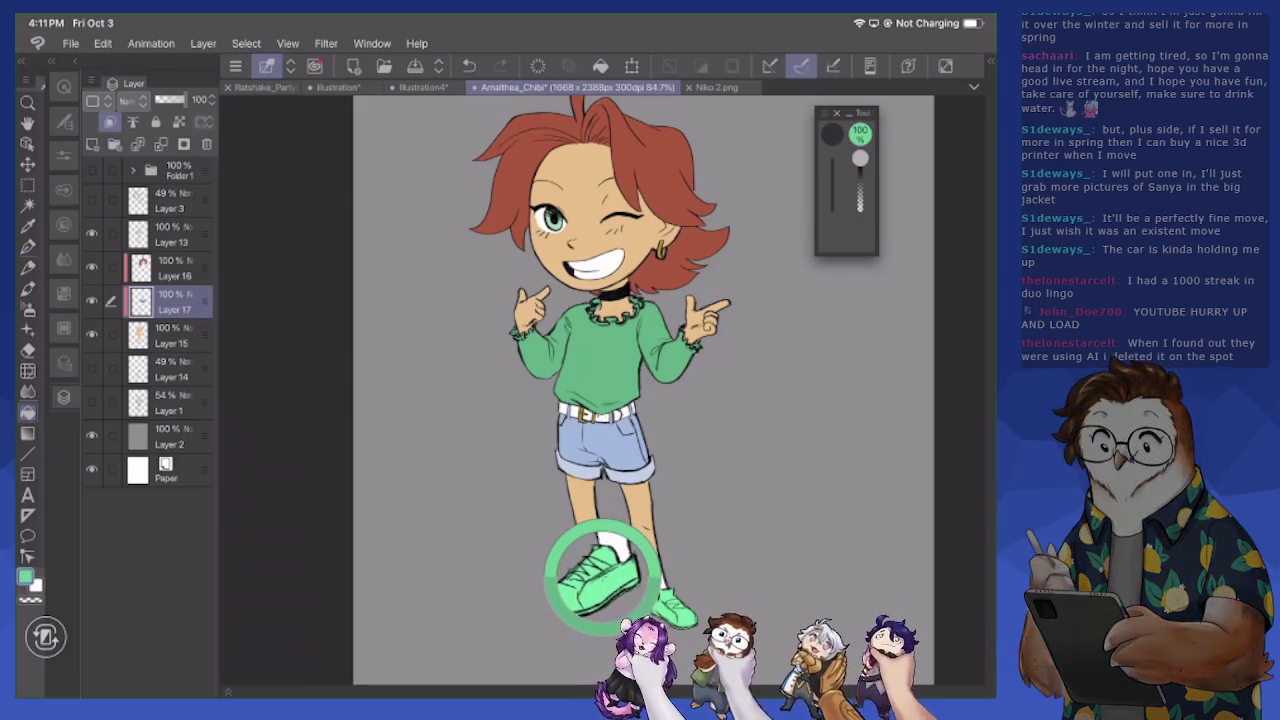
left_click_drag(600, 578, 600, 575)
left_click(25, 577)
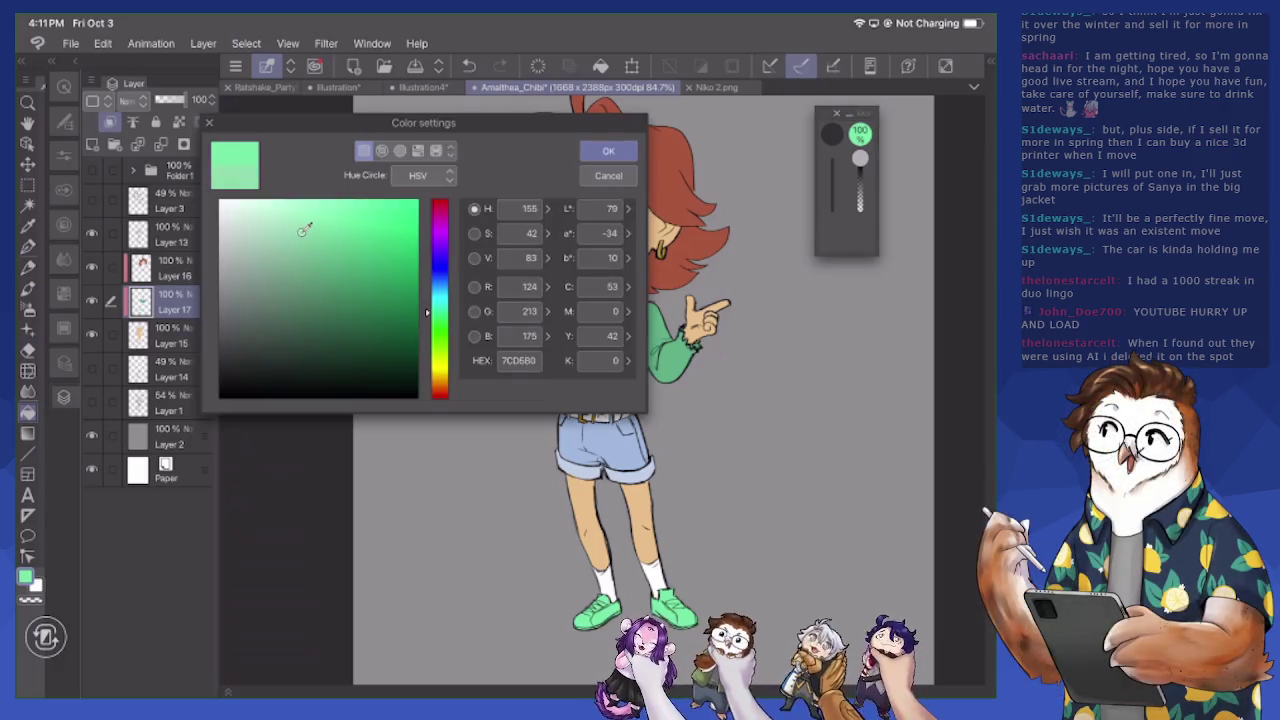
left_click_drag(440, 312, 440, 286)
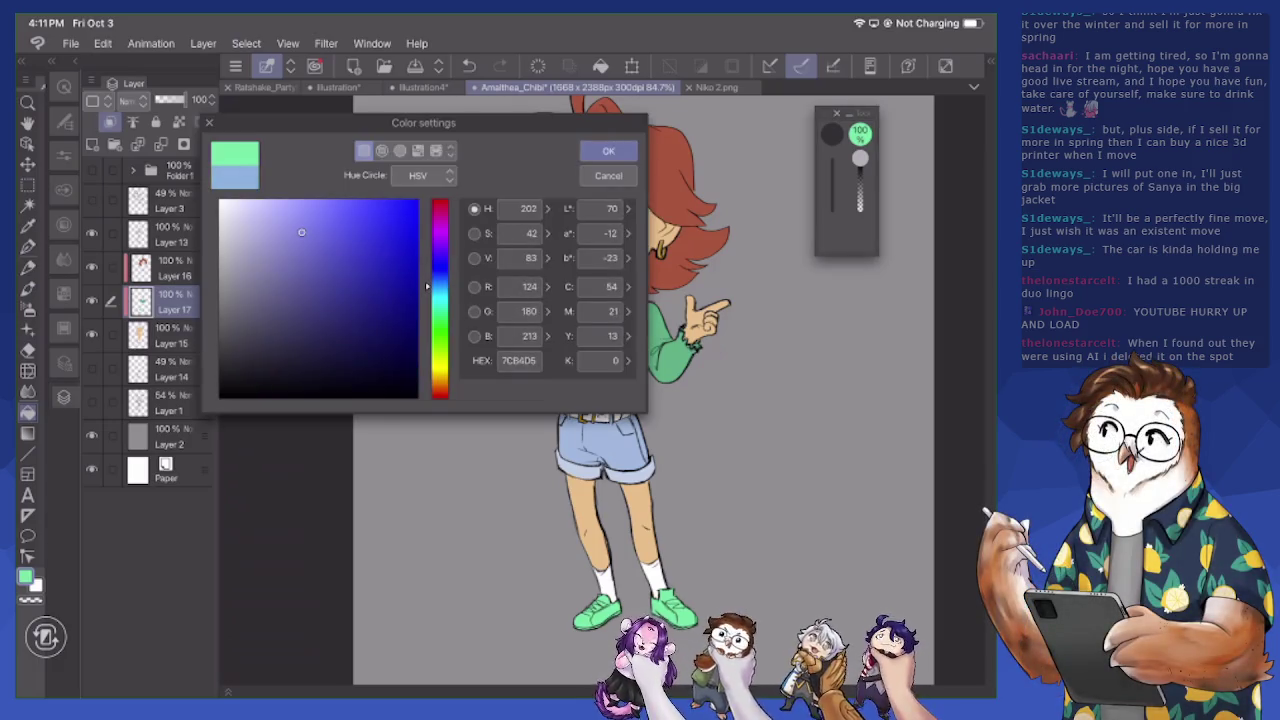
left_click(608, 150)
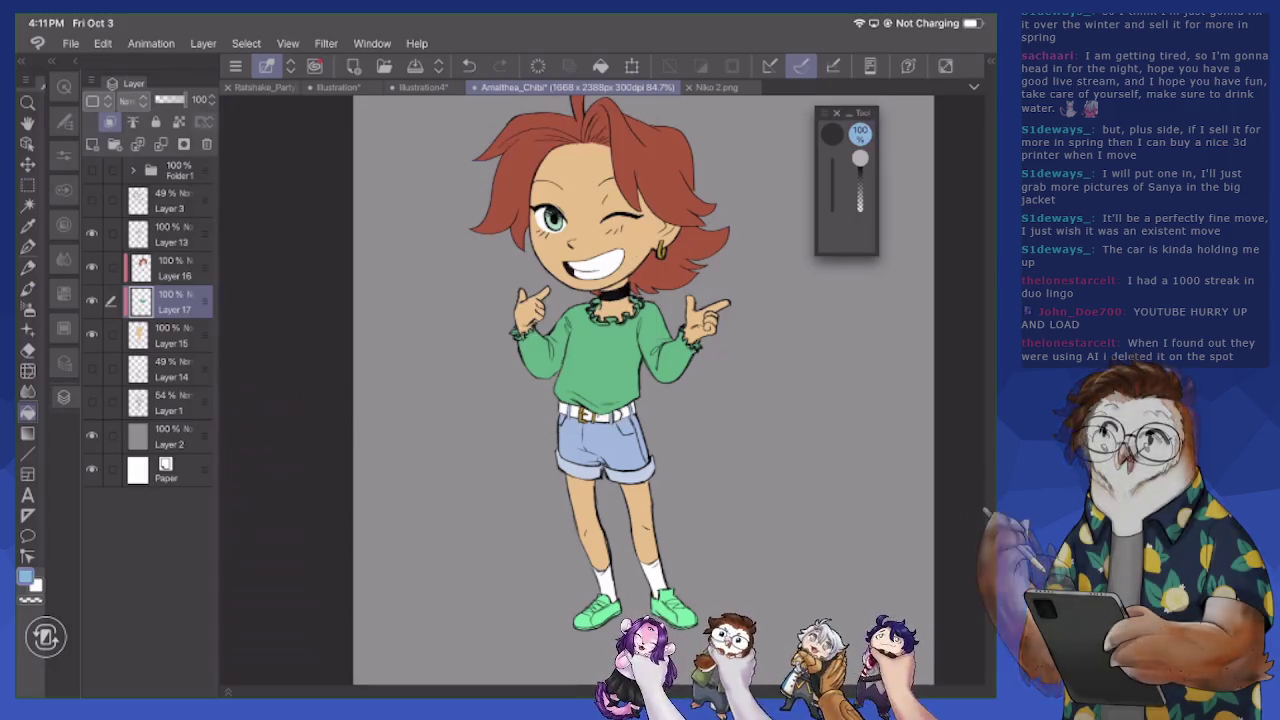
Lock the layer's transparent pixels and fill both shoes light blue
double_click(175, 305)
key("Return")
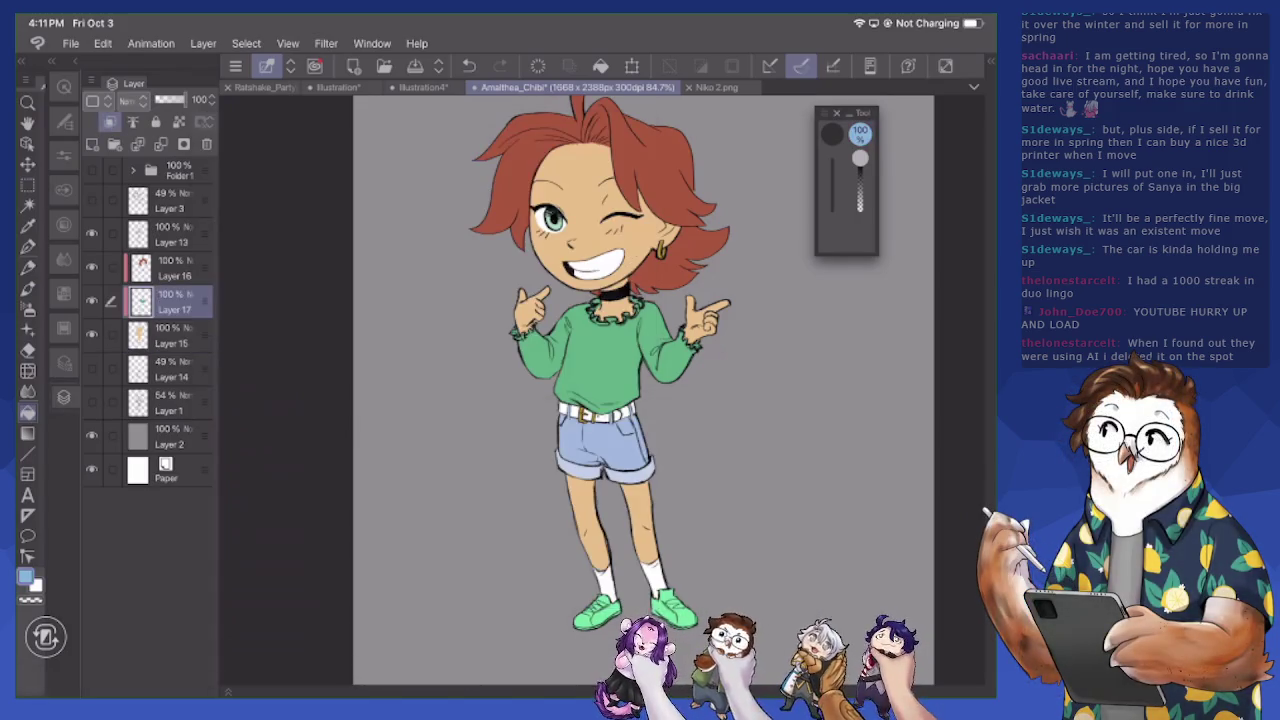
left_click(179, 121)
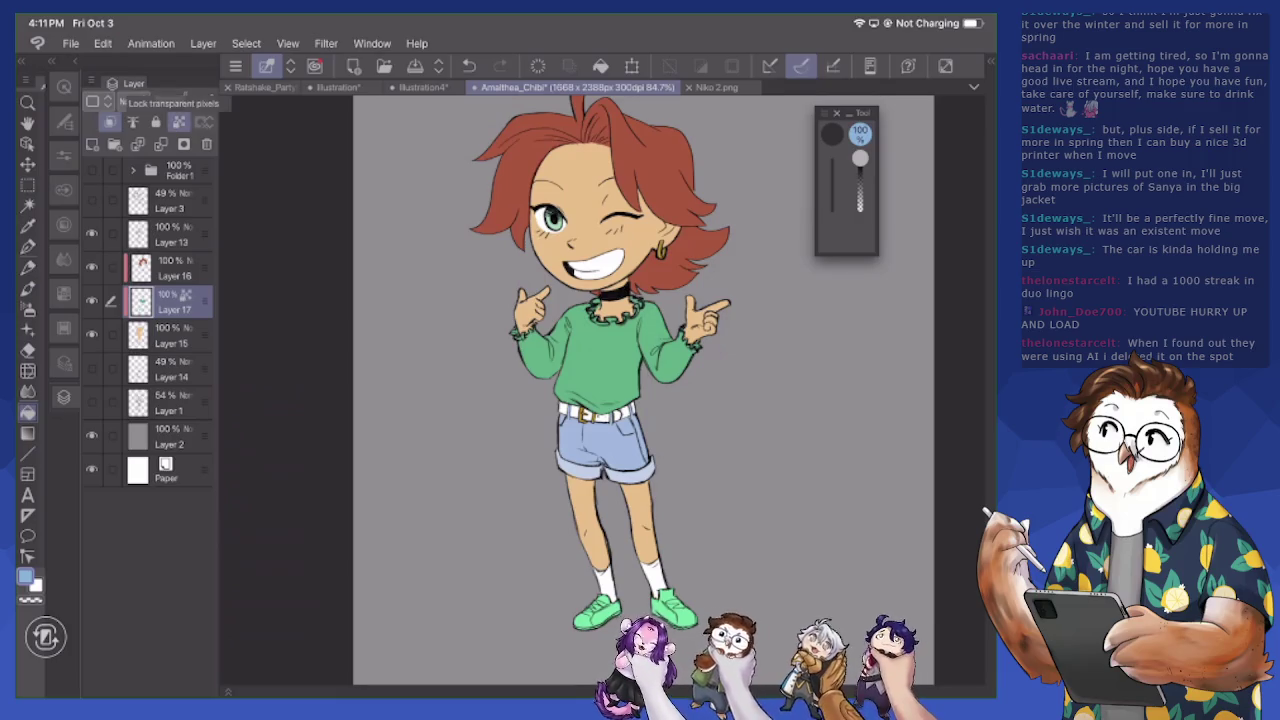
left_click(597, 612)
left_click(675, 607)
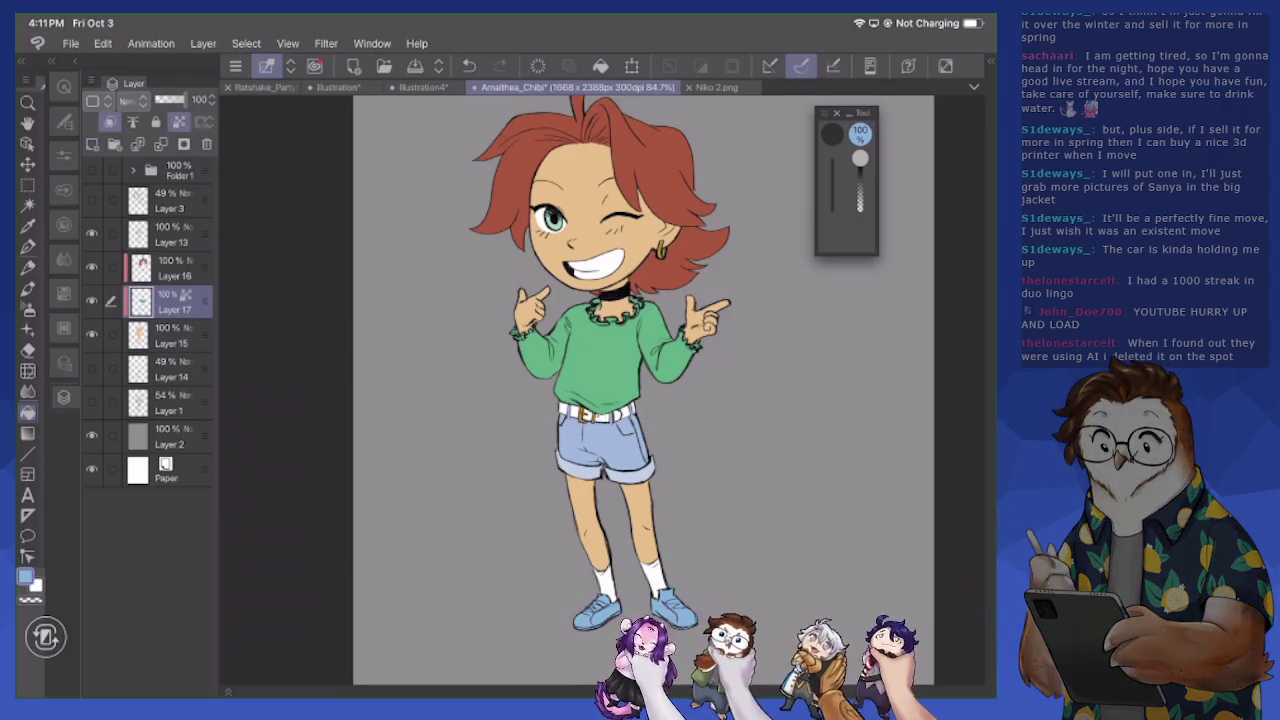
Refill both shoes with purple
left_click(25, 577)
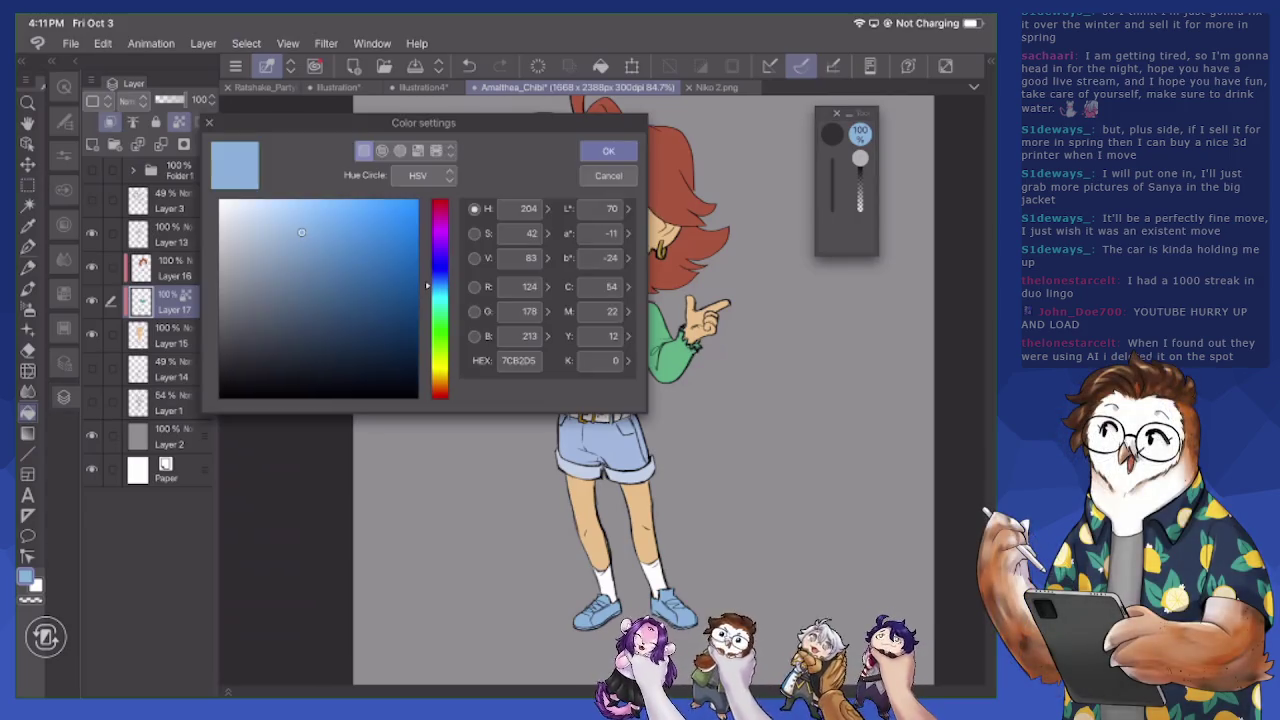
left_click(440, 248)
left_click(608, 150)
left_click(597, 612)
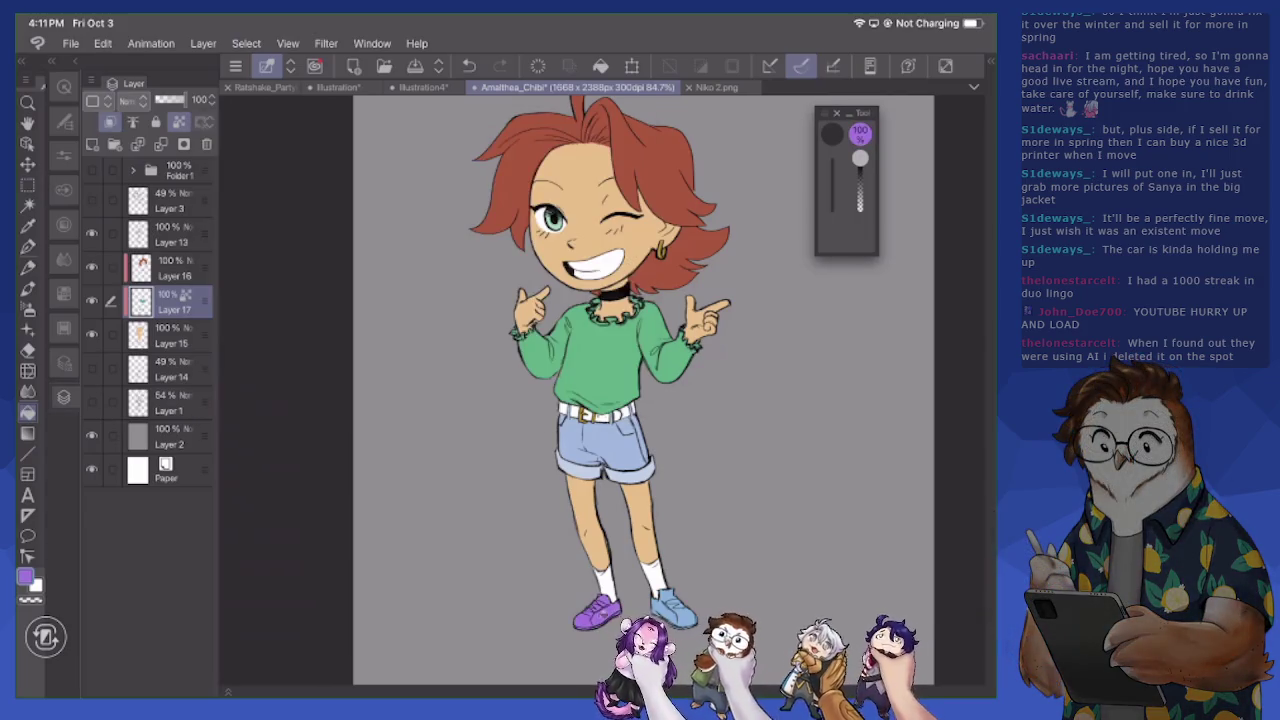
left_click(675, 607)
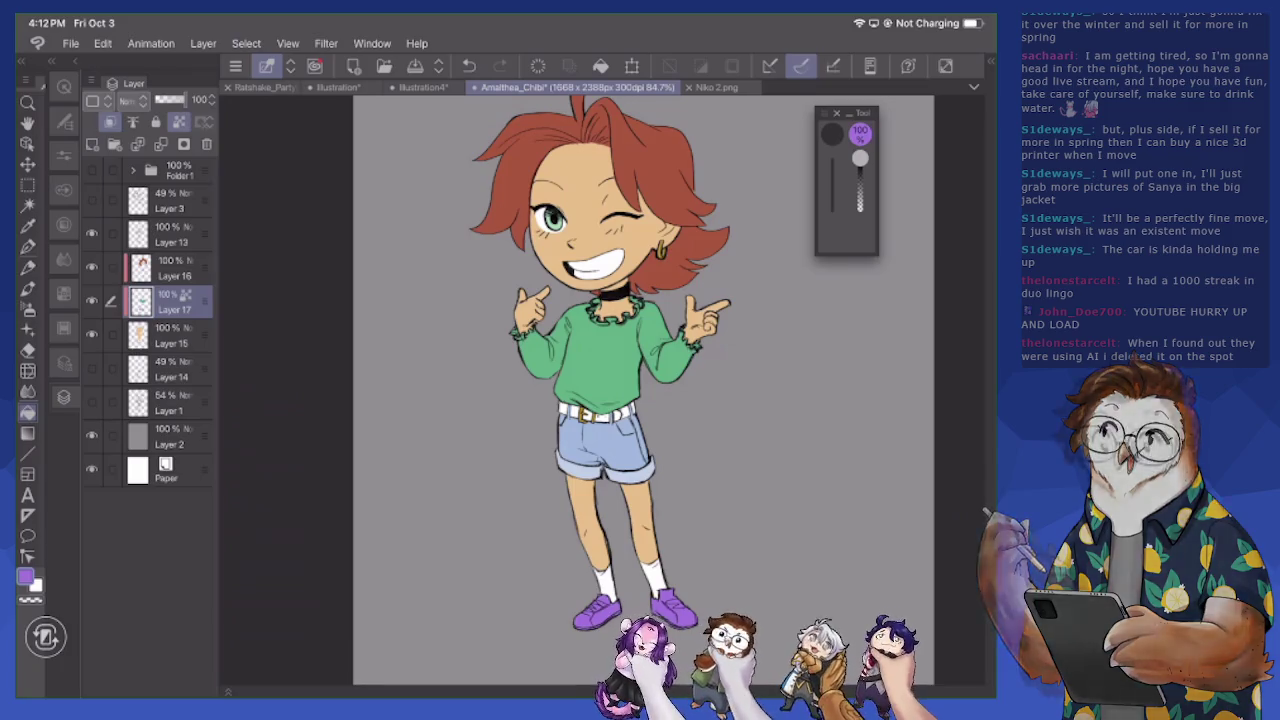
Refill both shoes with yellow
left_click(25, 577)
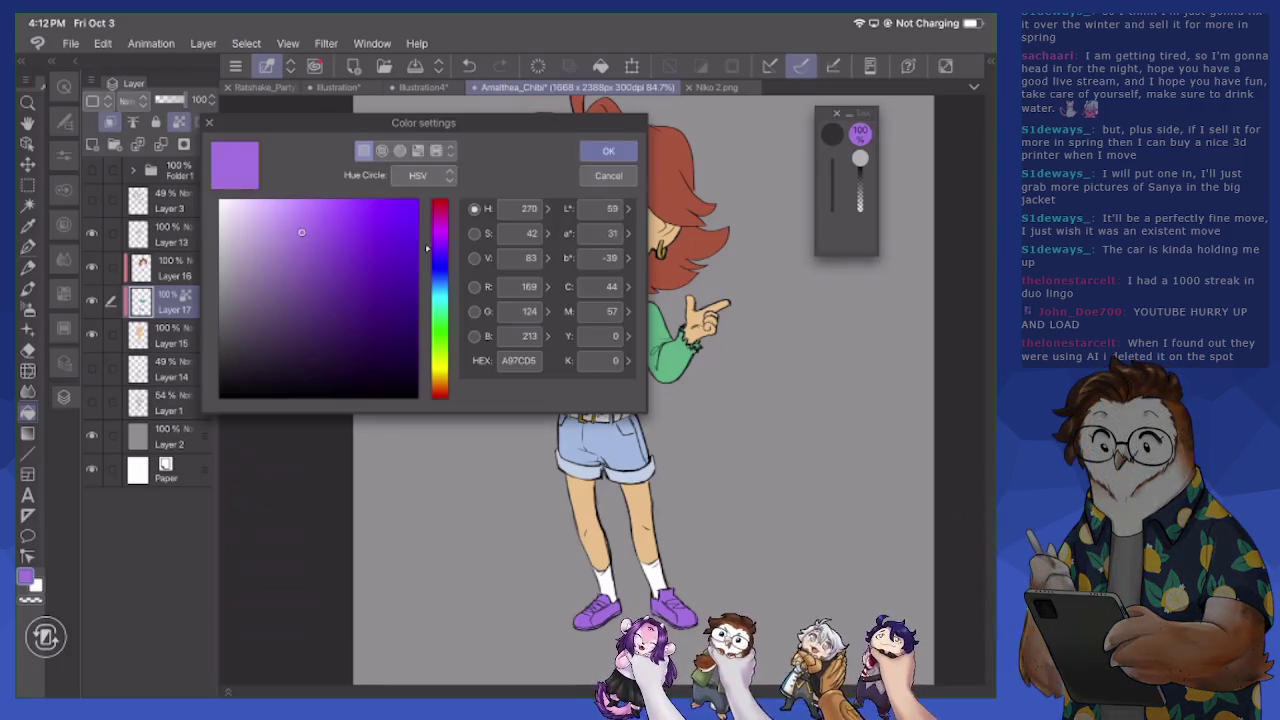
left_click_drag(440, 248, 440, 391)
left_click_drag(440, 392, 440, 362)
left_click(278, 222)
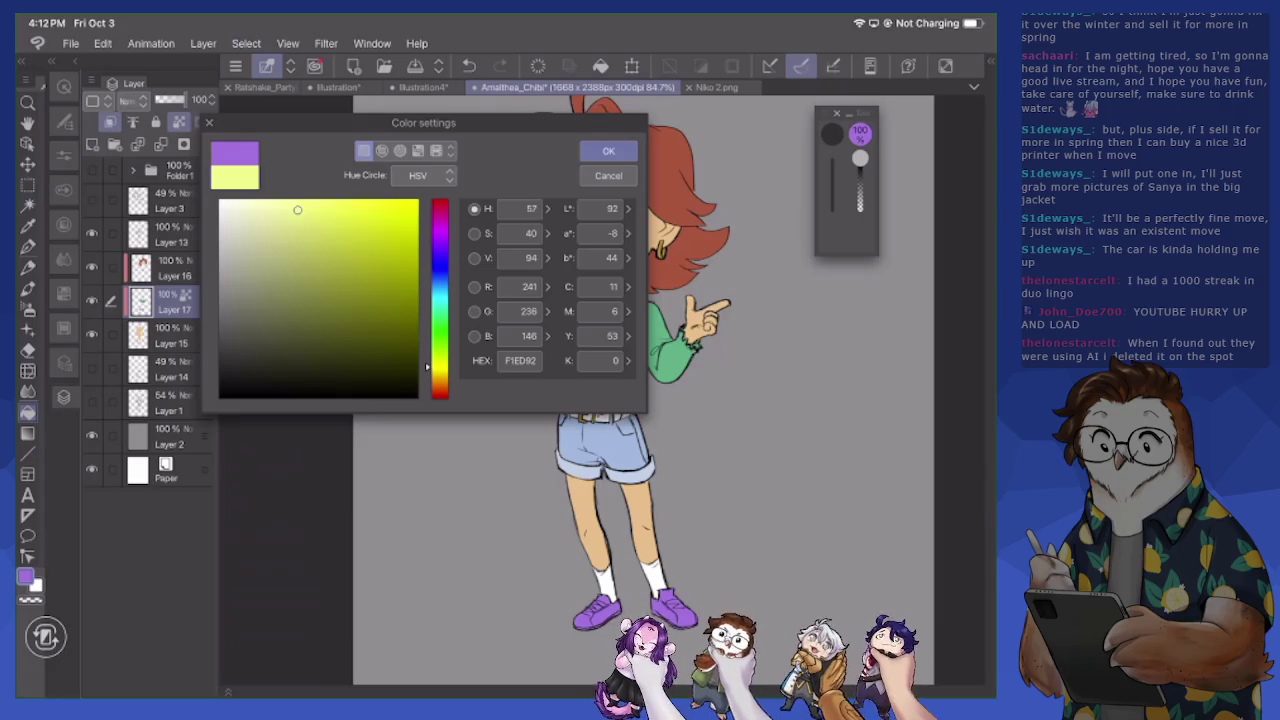
left_click(608, 150)
left_click(597, 612)
left_click(675, 606)
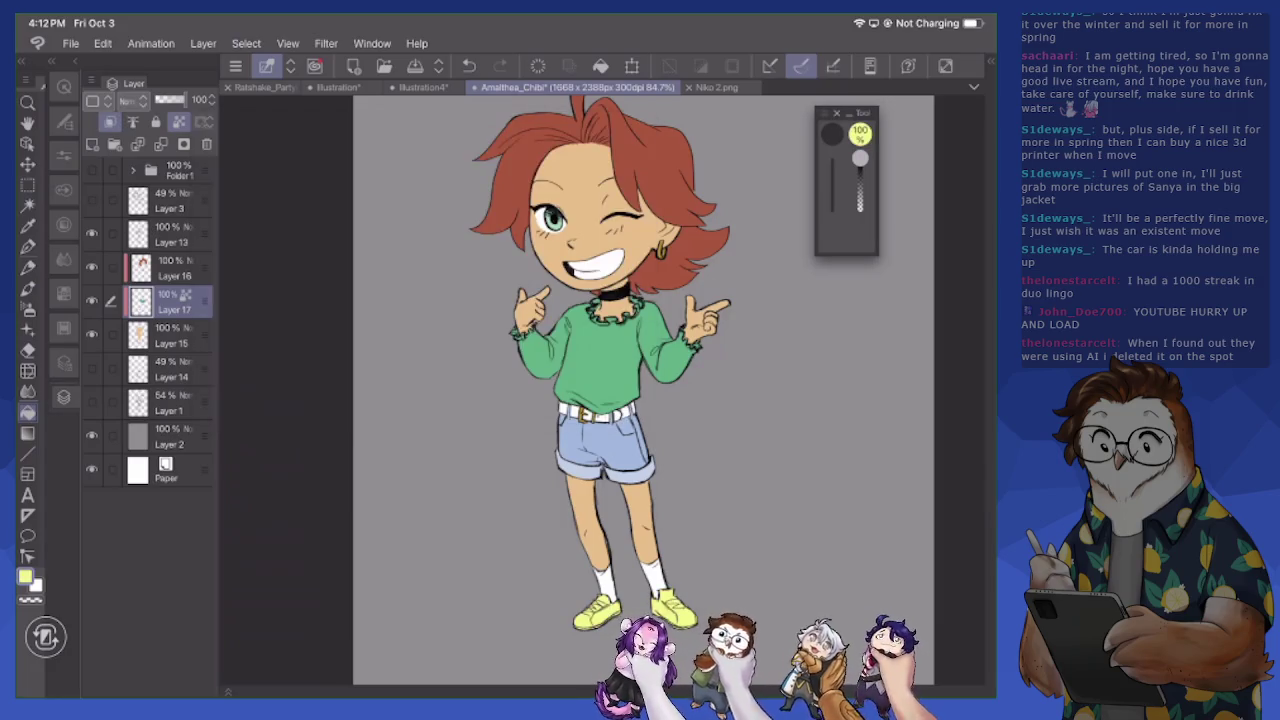
Refill the shoes with a warmer, more saturated yellow
left_click(25, 577)
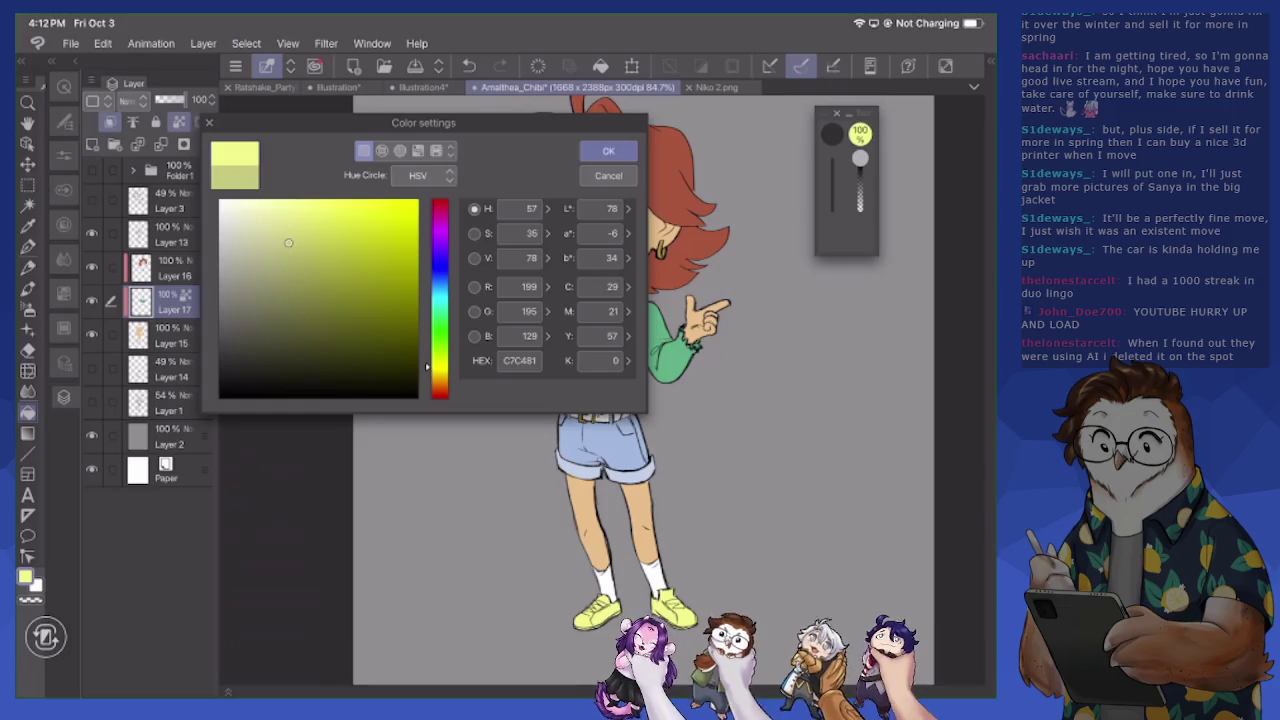
left_click_drag(433, 367, 433, 372)
left_click(300, 222)
left_click_drag(300, 222, 331, 218)
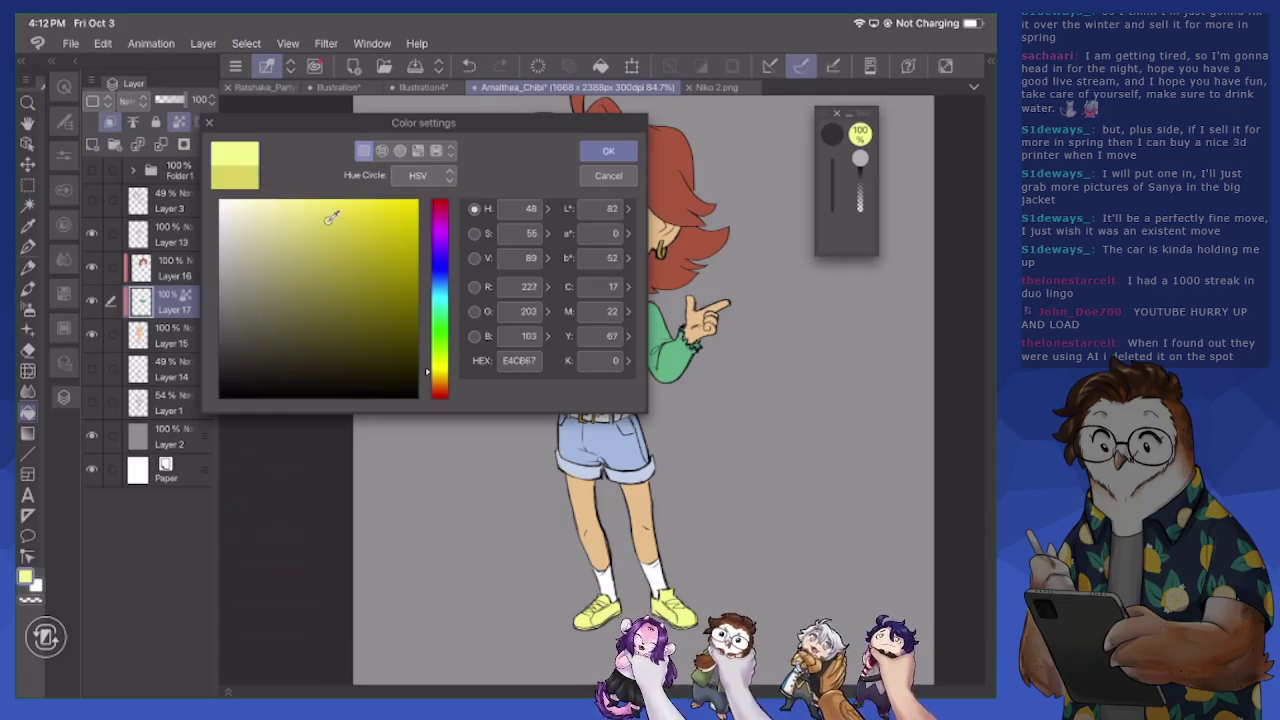
left_click(608, 151)
left_click(674, 606)
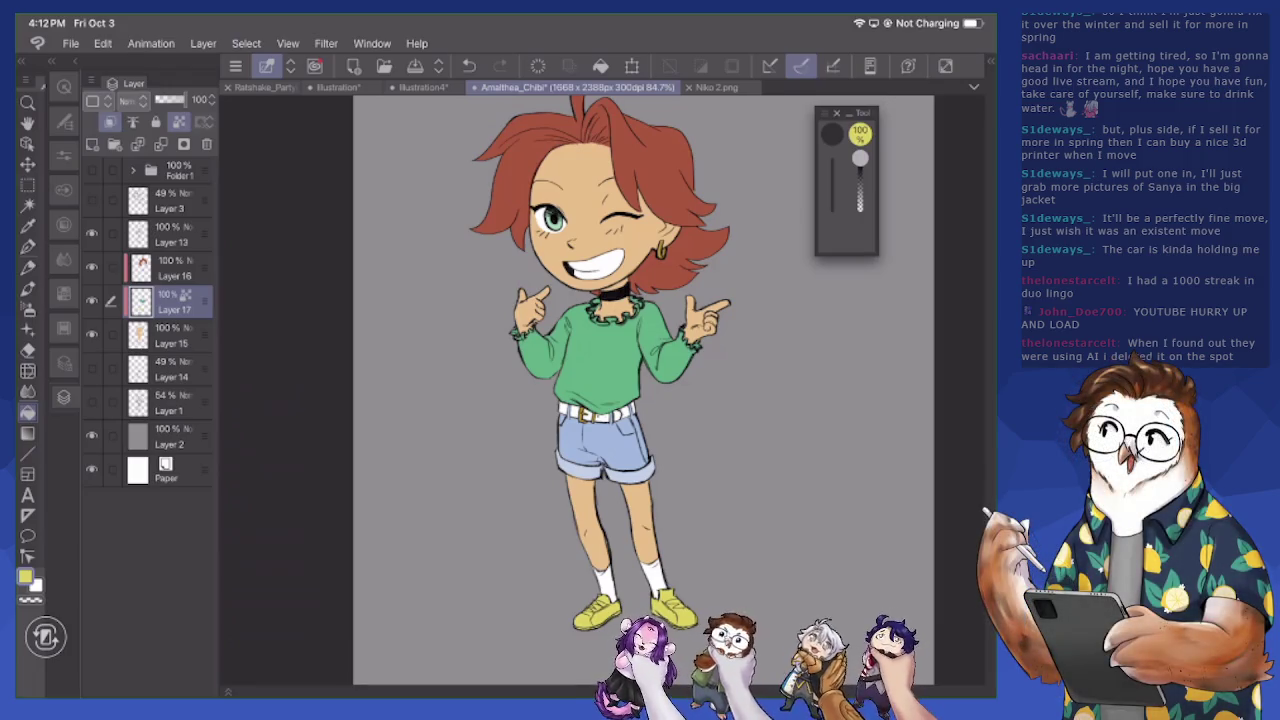
scroll(620, 560, "up", 5)
Switch to the pen and set the drawing colour to a light grey
scroll(600, 400, "down", 3)
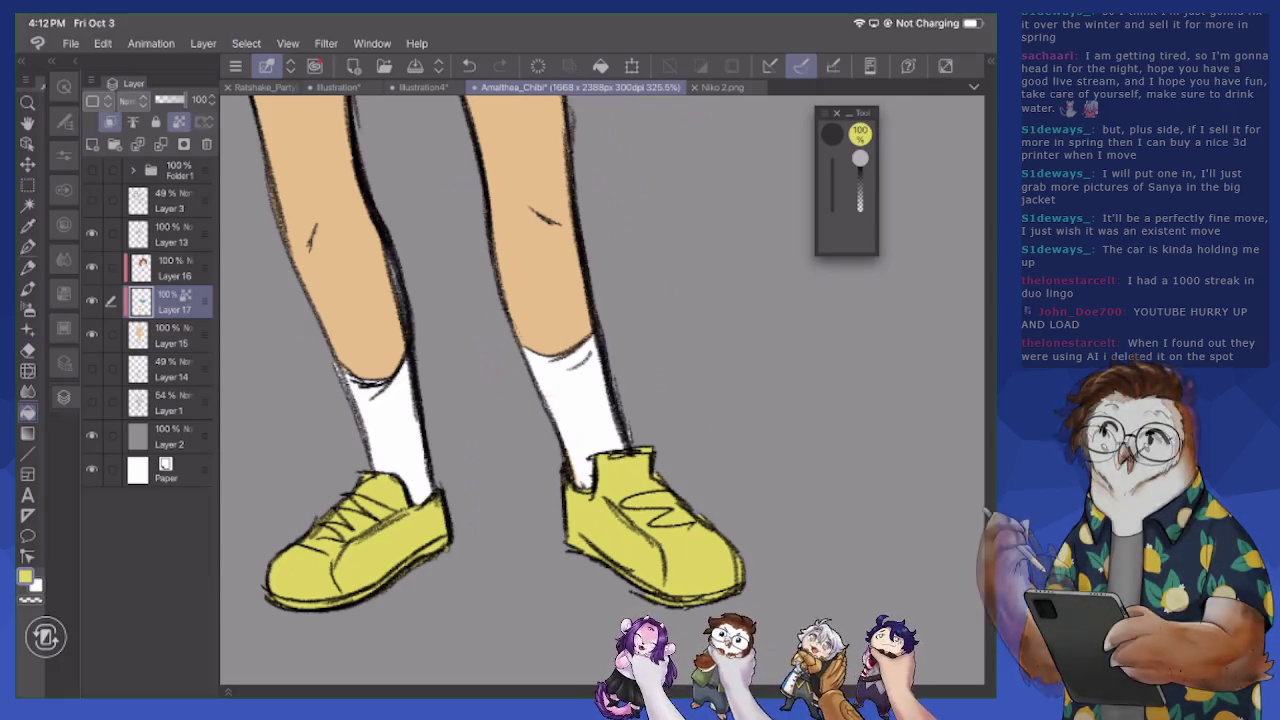
key("p")
left_click(25, 578)
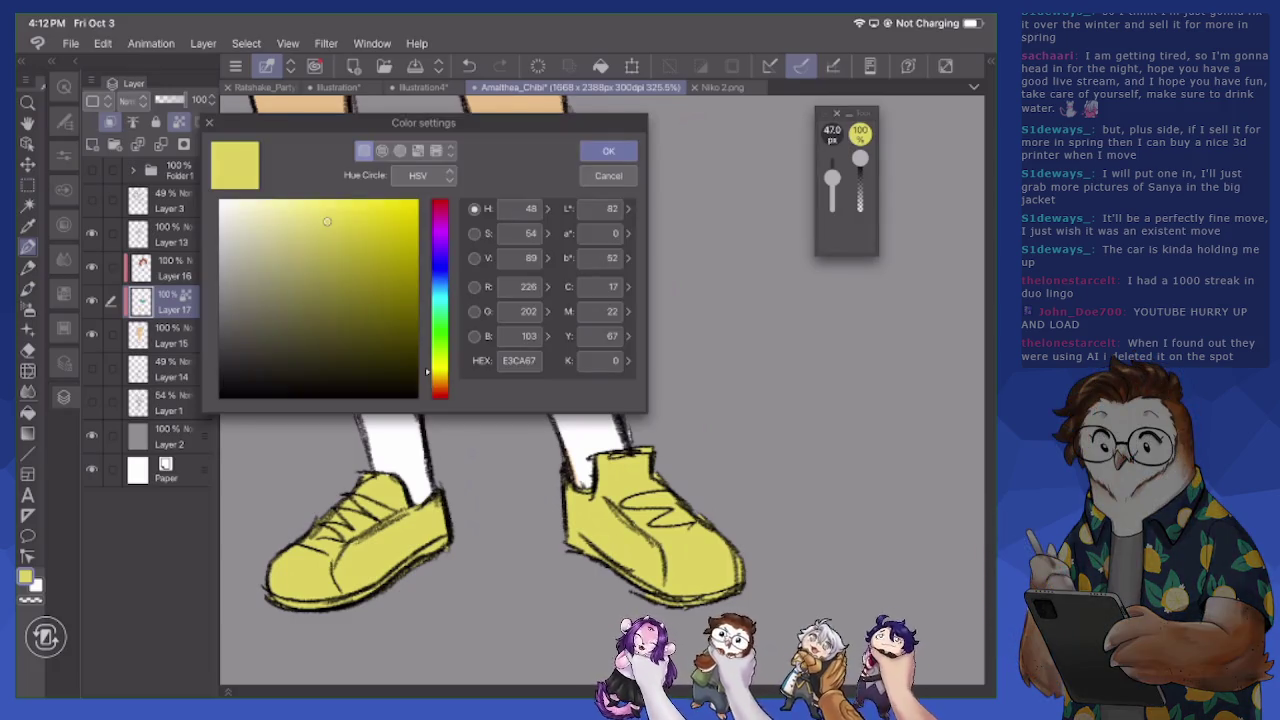
left_click(346, 312)
left_click(439, 394)
left_click(240, 337)
left_click_drag(240, 337, 216, 226)
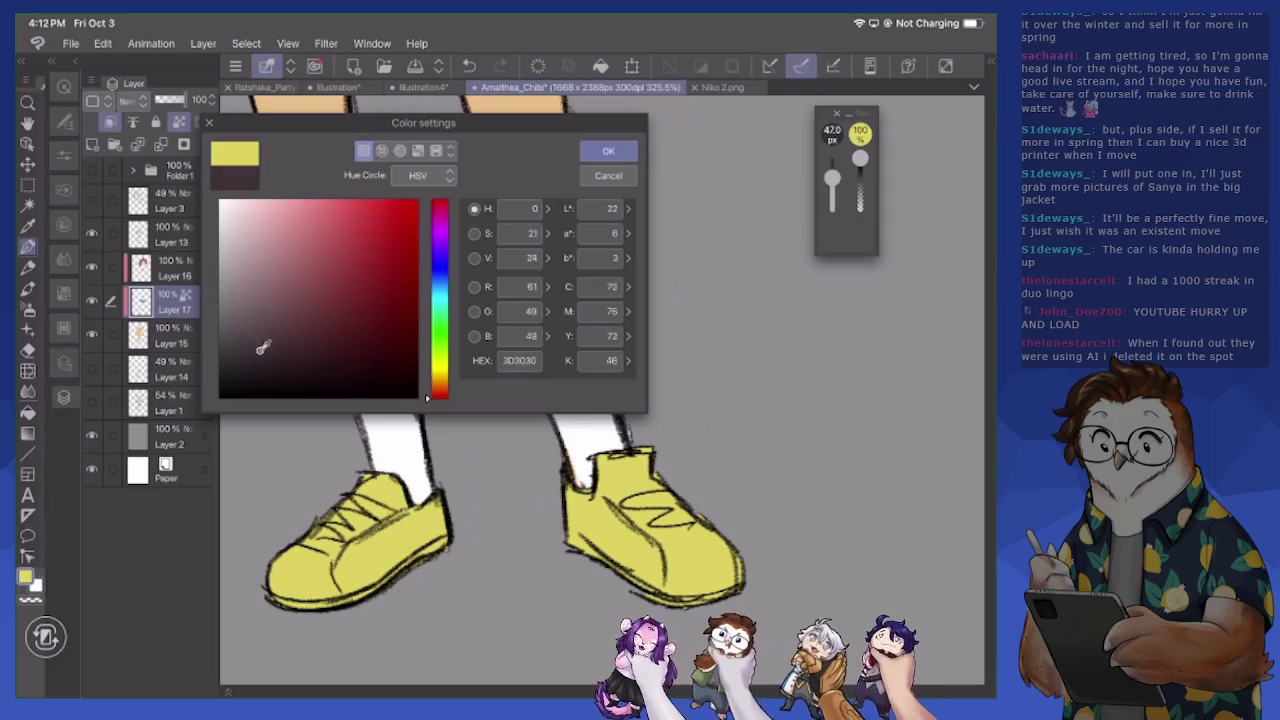
left_click(608, 150)
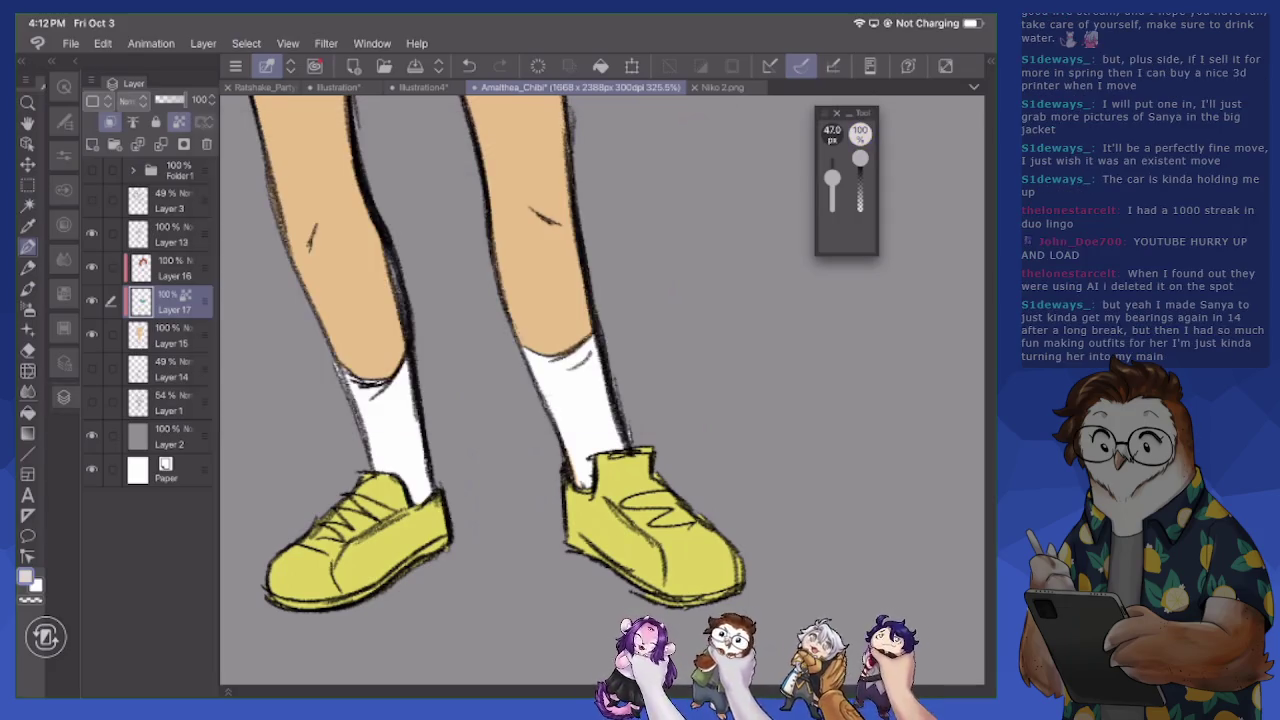
Set the brush to about 12 px and add white highlights along the shoe's upper edge
left_click_drag(568, 522, 612, 562)
key("ctrl+z")
left_click(832, 195)
left_click(602, 390)
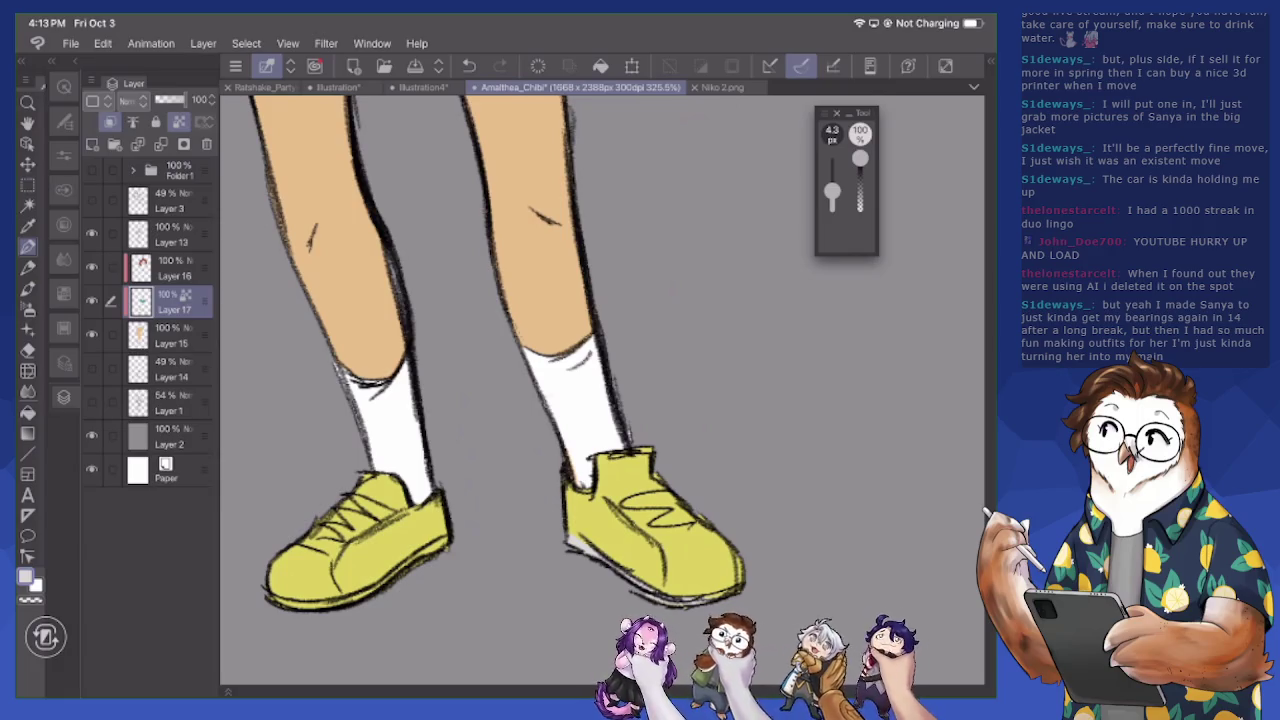
scroll(600, 390, "up", 3)
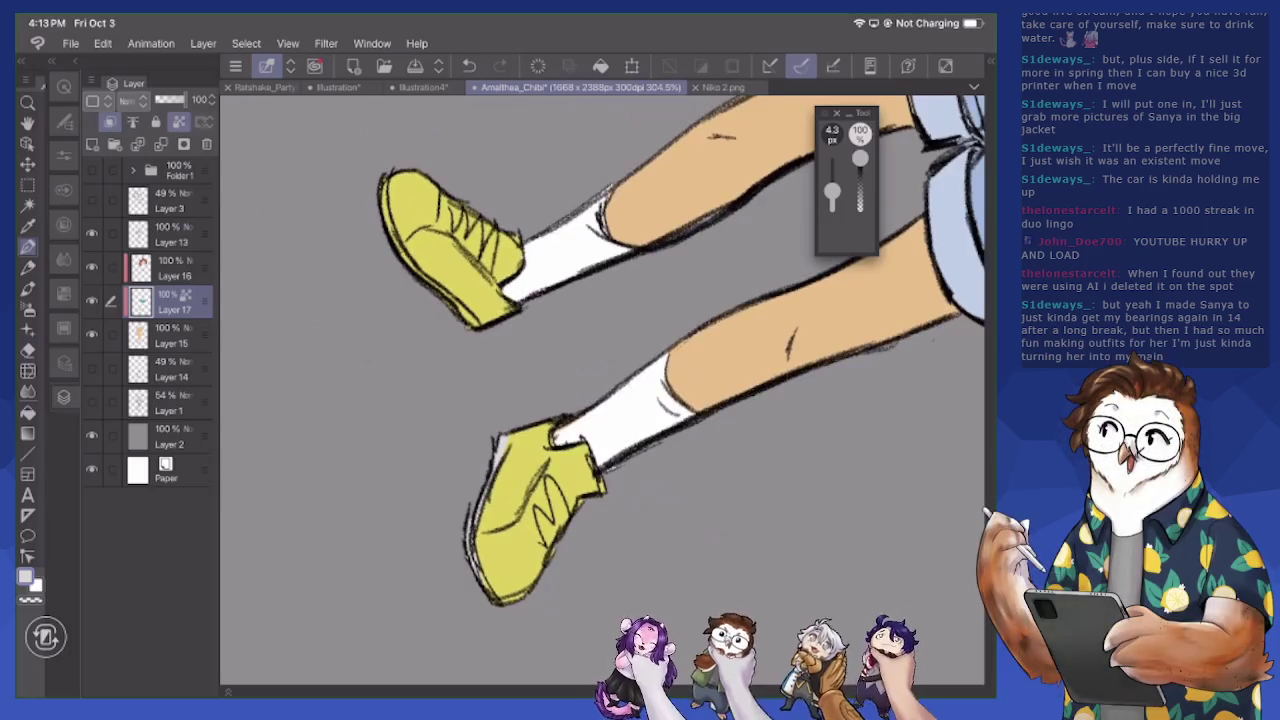
left_click_drag(832, 197, 832, 187)
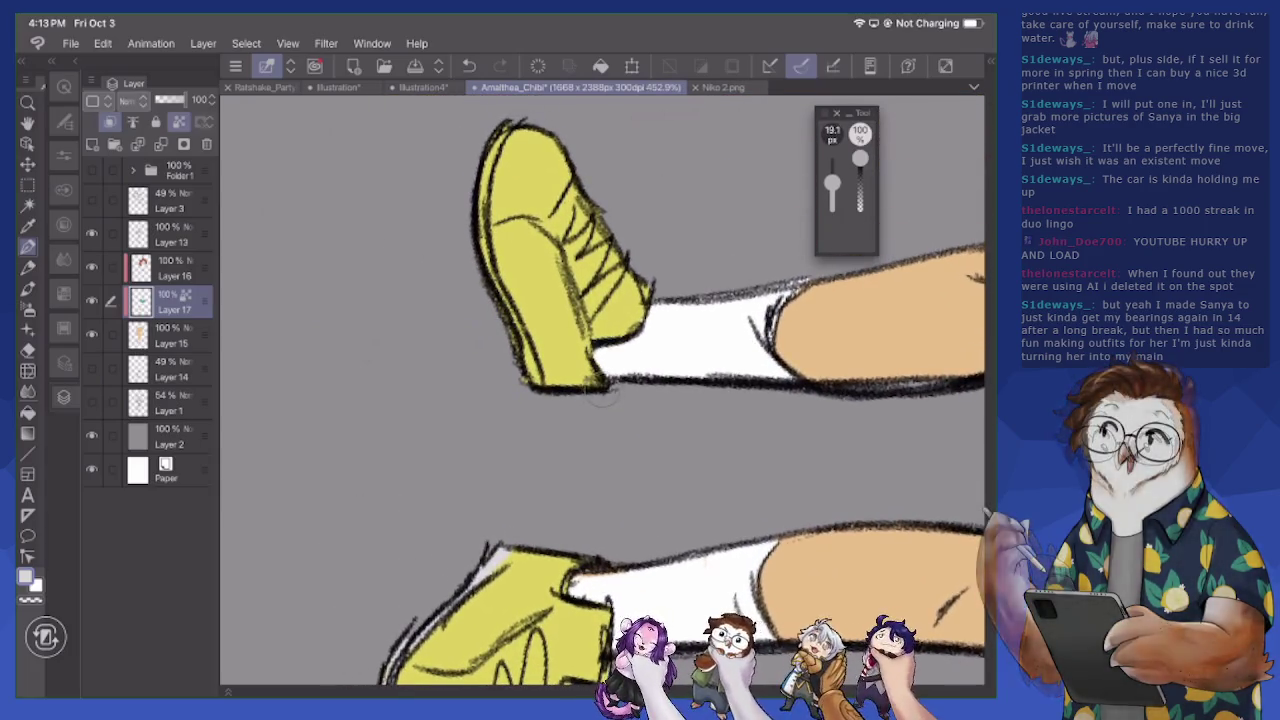
mouse_move(492, 130)
left_mouse_down()
mouse_move(478, 215)
mouse_move(487, 256)
left_mouse_up()
left_click_drag(525, 344, 532, 368)
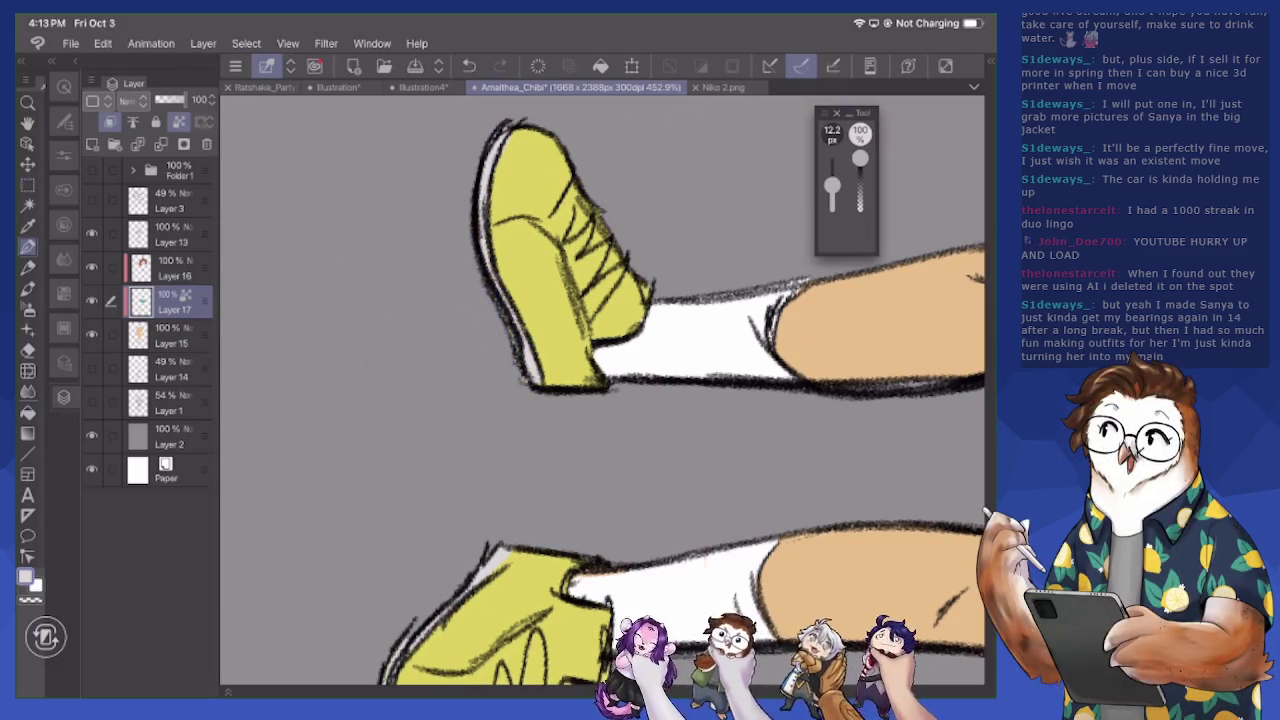
Frame both shoes in view and select Layer 13 for the highlights
scroll(600, 390, "down", 5)
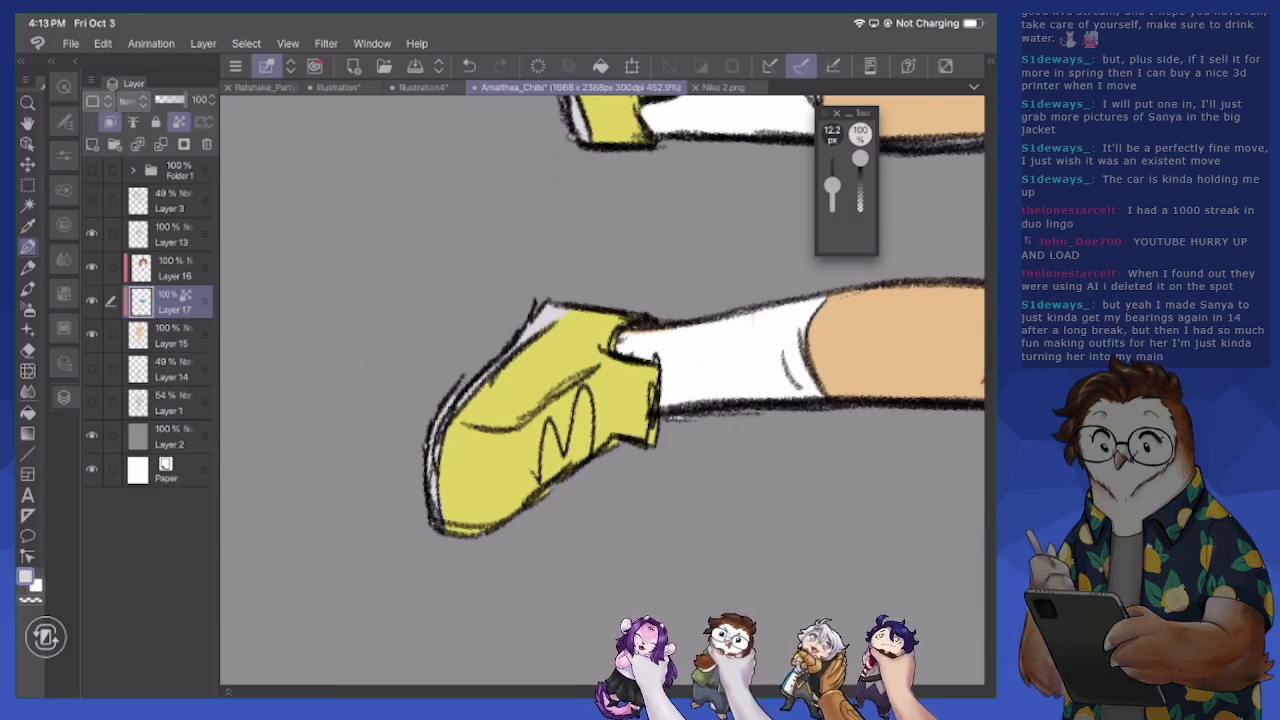
scroll(600, 390, "down", 5)
scroll(600, 390, "down", 3)
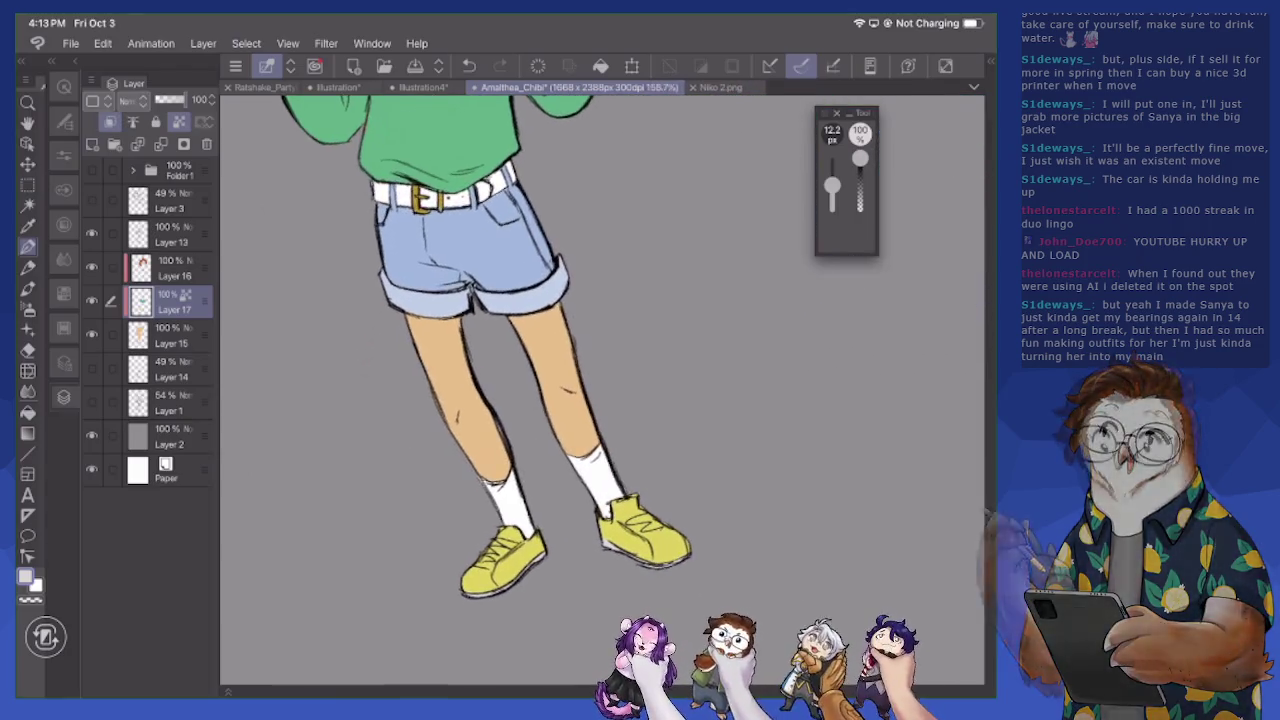
scroll(600, 390, "up", 2)
scroll(600, 390, "up", 1)
scroll(600, 390, "down", 3)
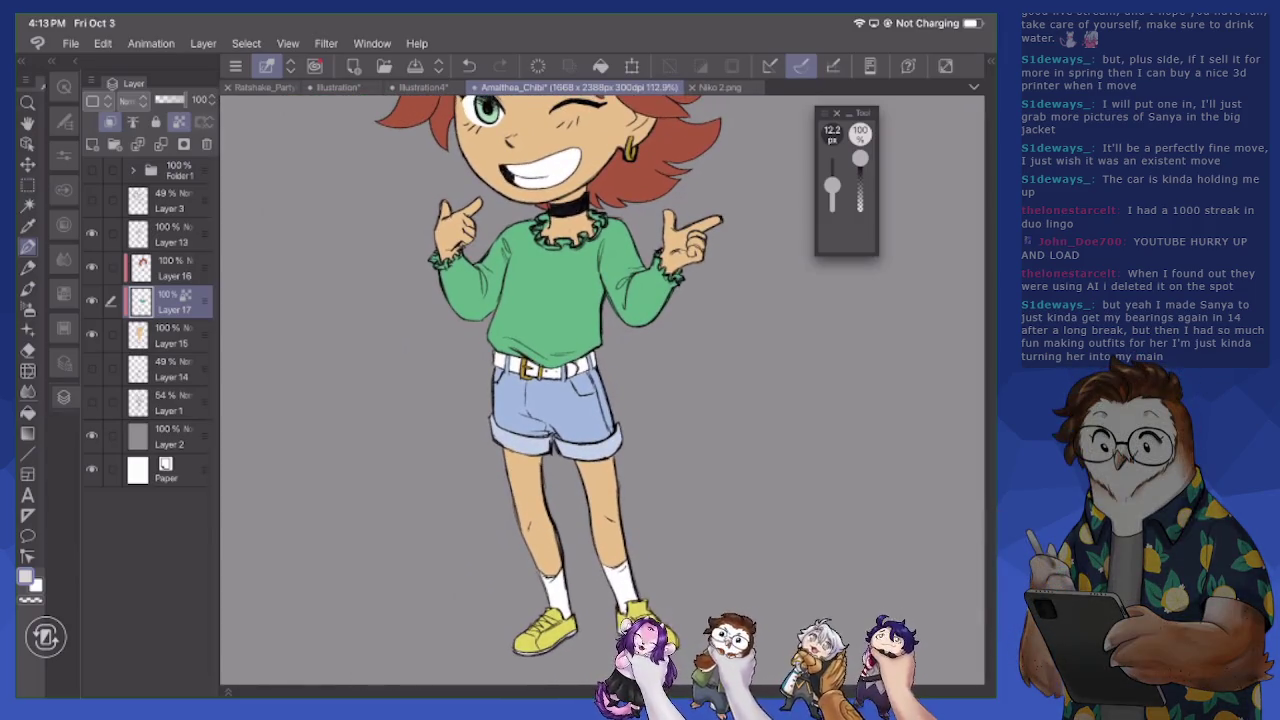
scroll(660, 535, "up", 3)
scroll(660, 535, "up", 2)
scroll(660, 535, "up", 2)
left_click_drag(660, 535, 725, 520)
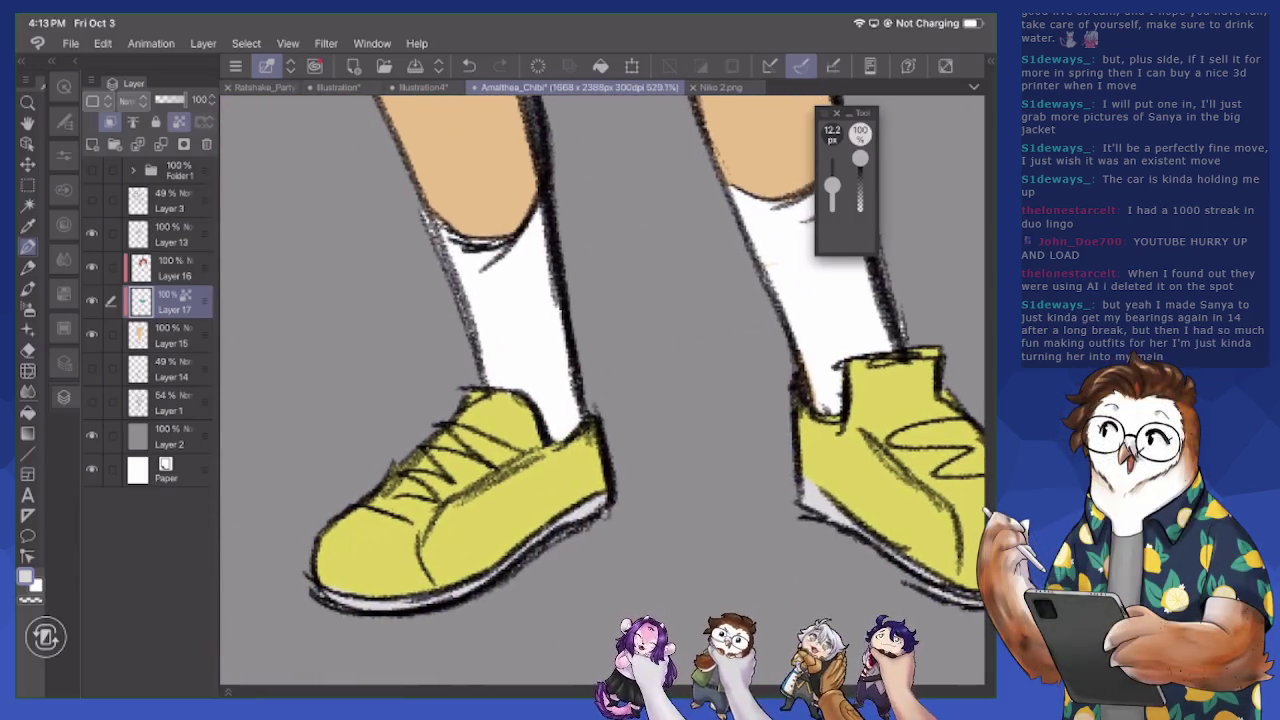
left_click(170, 234)
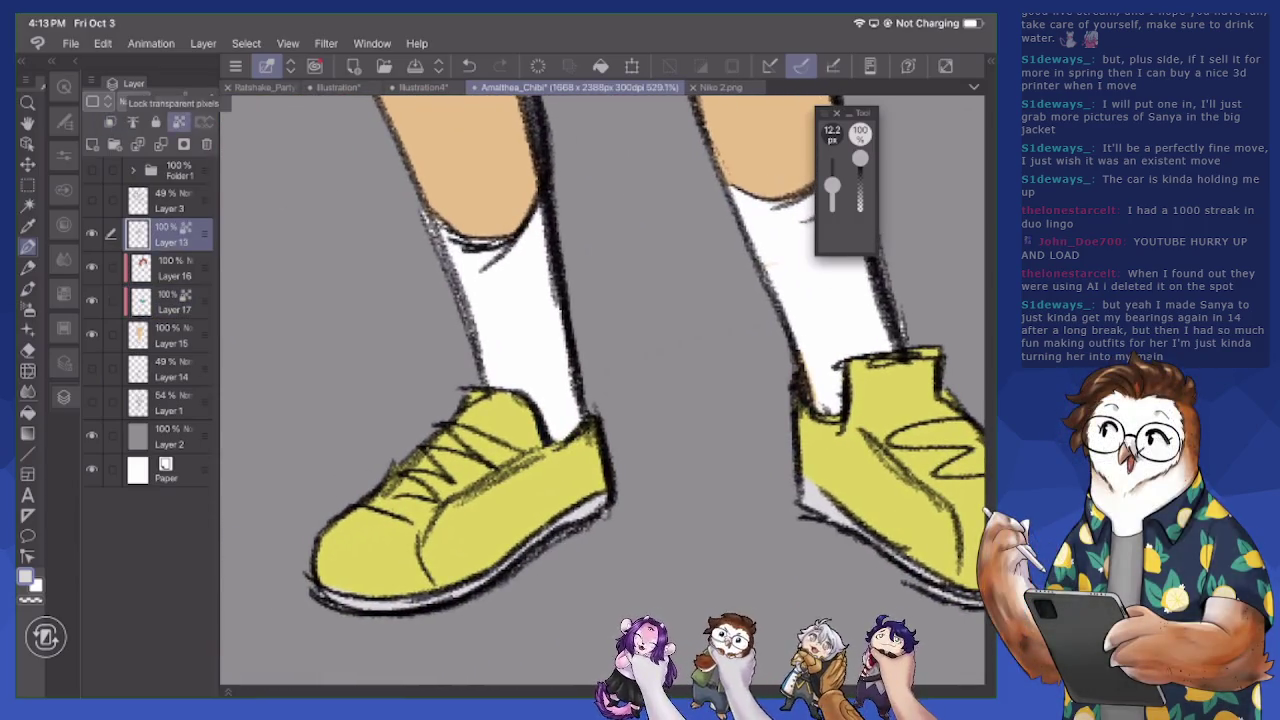
Draw light highlight strokes across the left shoe's laces, redoing a stray stroke
left_click_drag(420, 505, 470, 440)
left_click_drag(398, 485, 420, 462)
left_click_drag(395, 510, 472, 438)
left_click_drag(406, 482, 462, 418)
key("ctrl+z")
left_click_drag(468, 466, 528, 446)
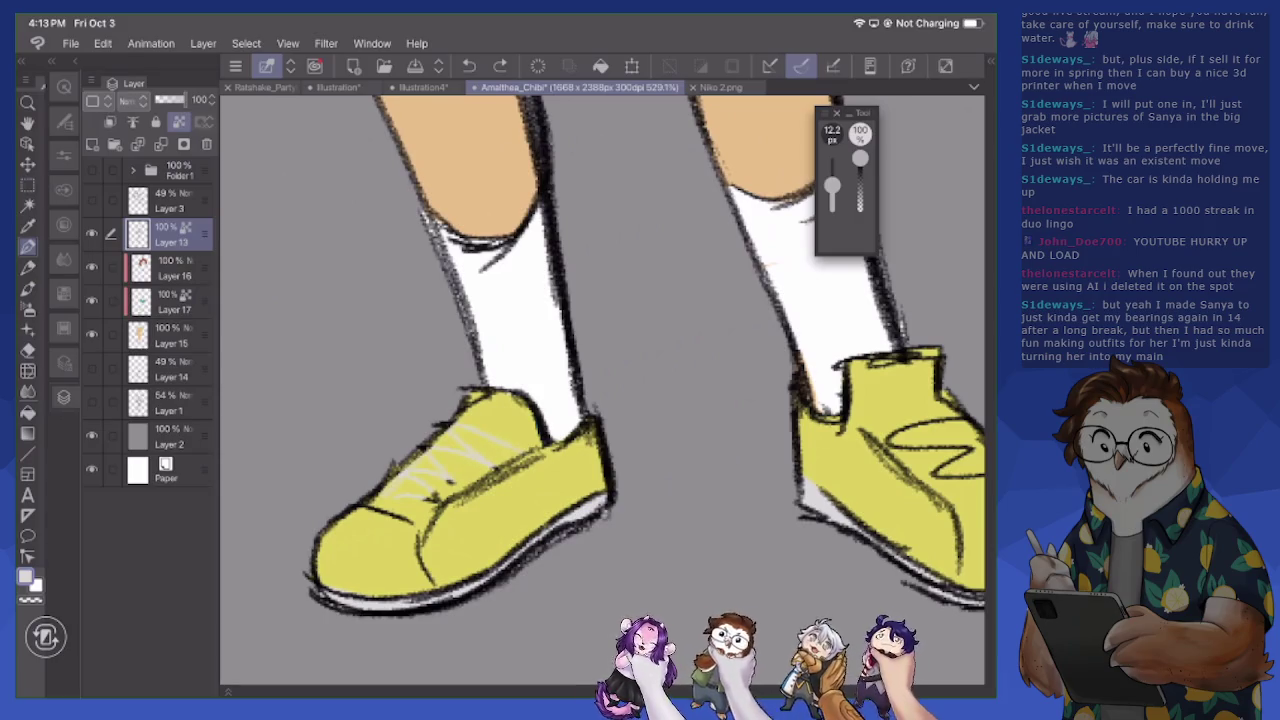
Add light highlight strokes over the right shoe's laces and side
scroll(600, 390, "right", 5)
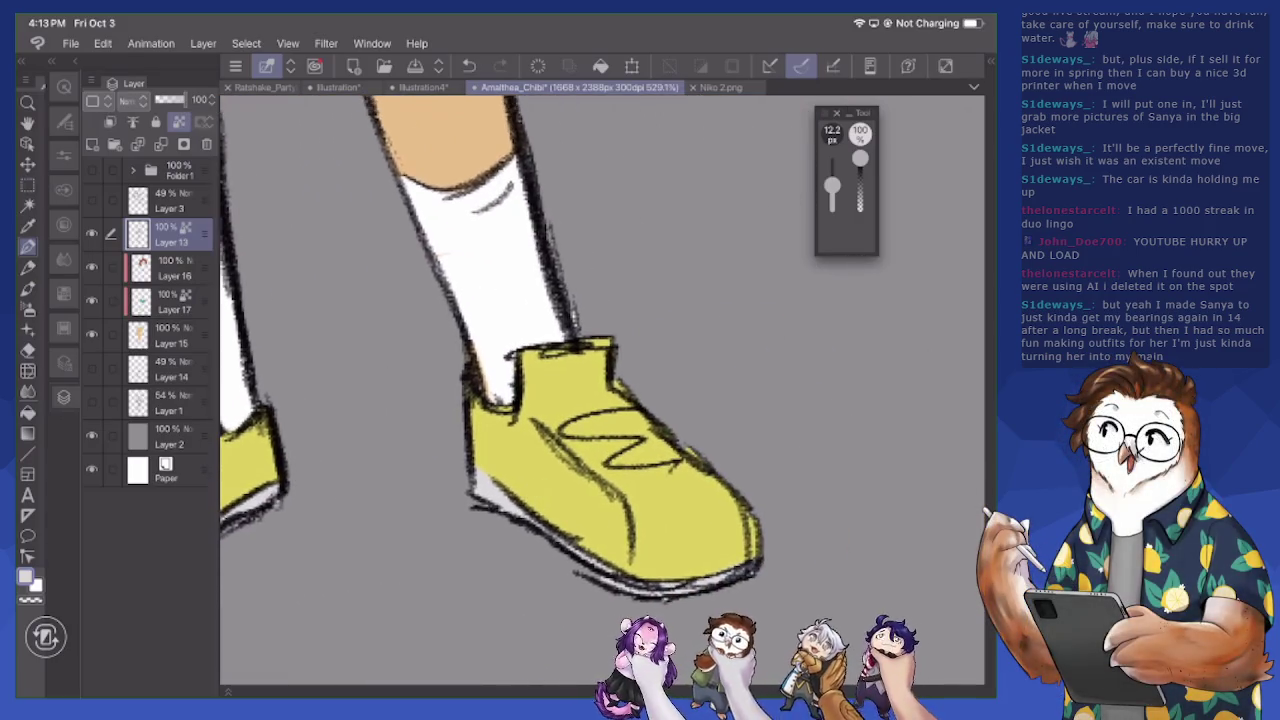
left_click_drag(556, 440, 602, 418)
mouse_move(632, 470)
left_mouse_down()
mouse_move(656, 462)
mouse_move(648, 434)
mouse_move(692, 426)
left_mouse_up()
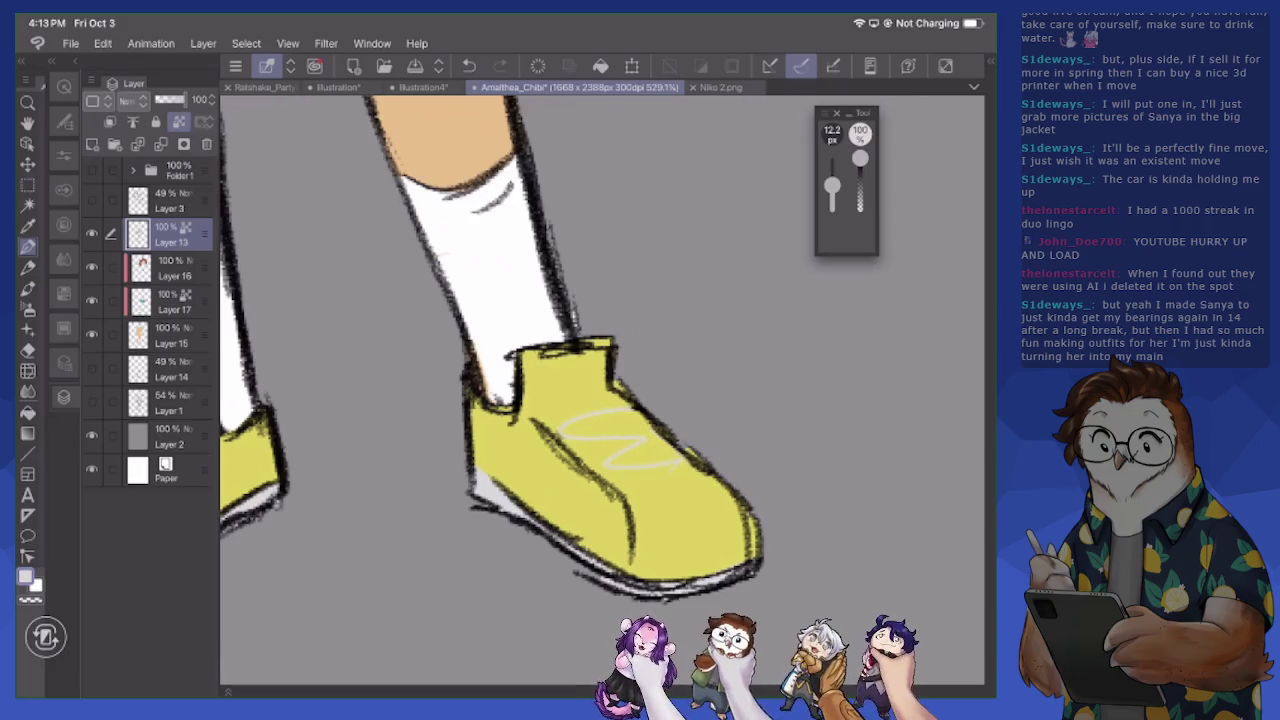
scroll(600, 390, "down", 3)
scroll(600, 390, "down", 2)
scroll(600, 390, "down", 2)
scroll(600, 390, "down", 2)
scroll(600, 390, "down", 2)
scroll(600, 390, "down", 3)
scroll(600, 390, "up", 3)
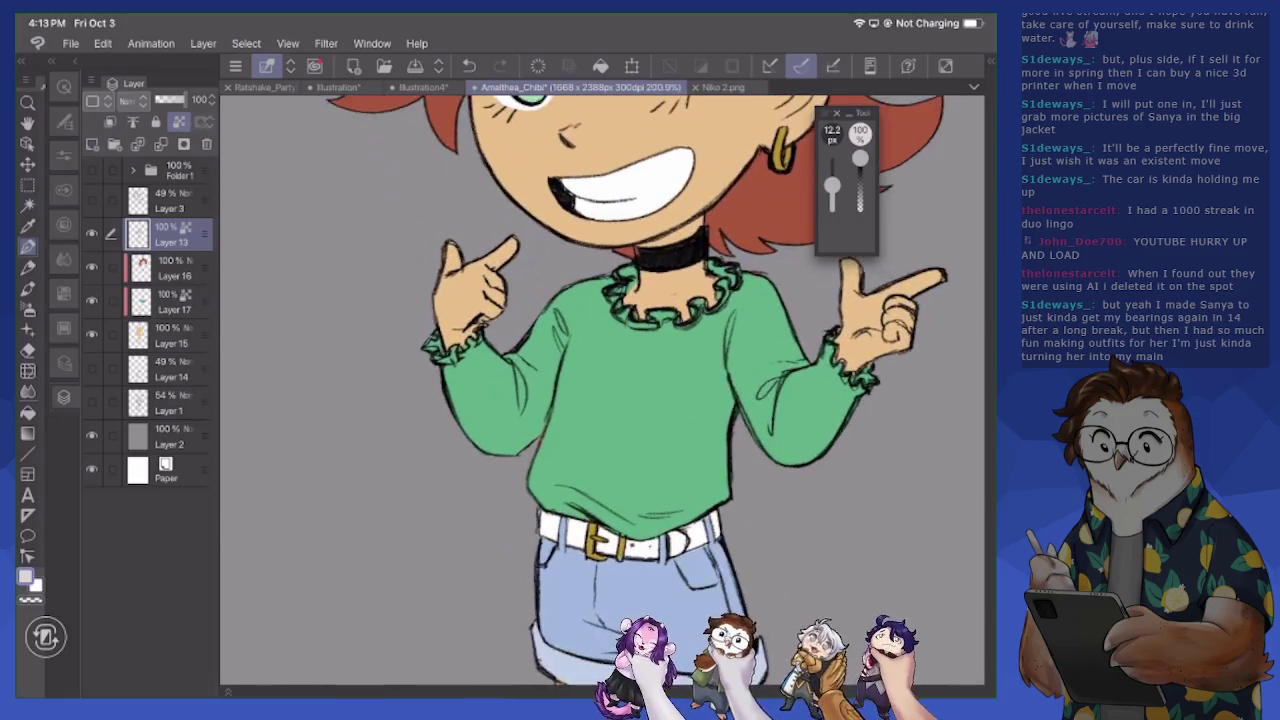
scroll(600, 390, "up", 2)
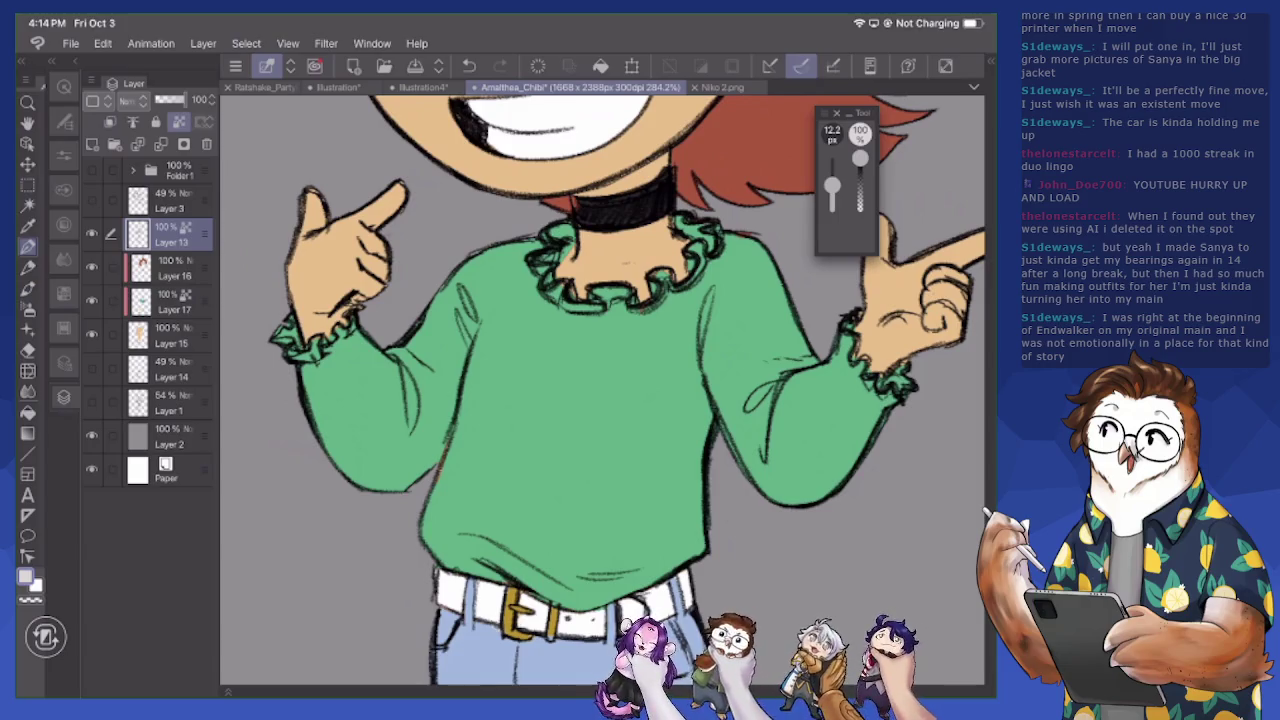
left_click(170, 300)
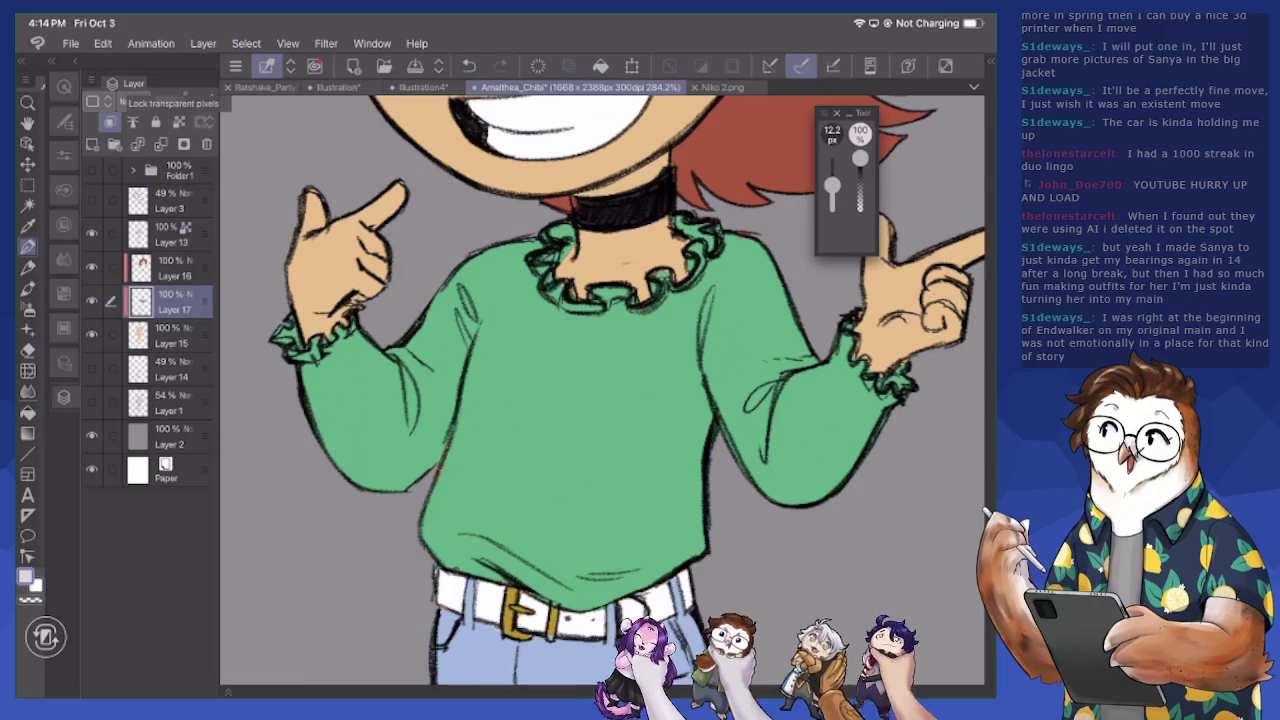
Sample the sweater's green, select Layer 16 and switch to the eraser
left_click(541, 420, "alt")
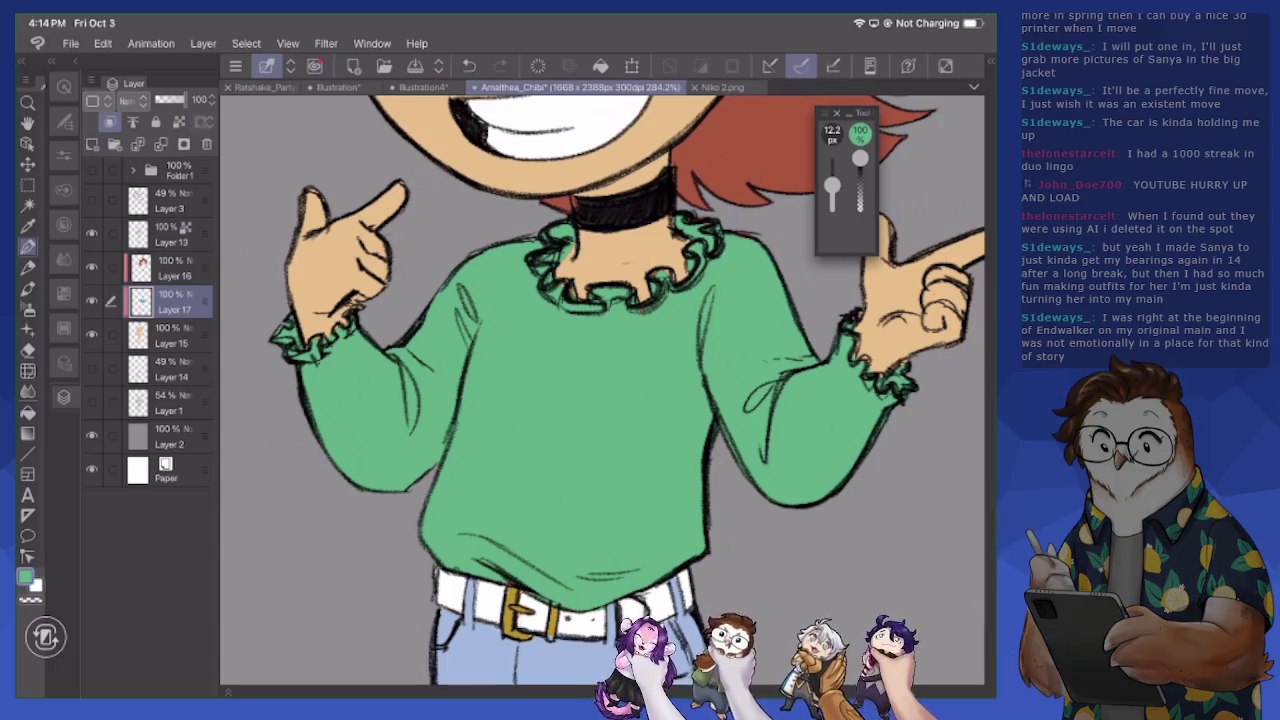
left_click(172, 268)
key("e")
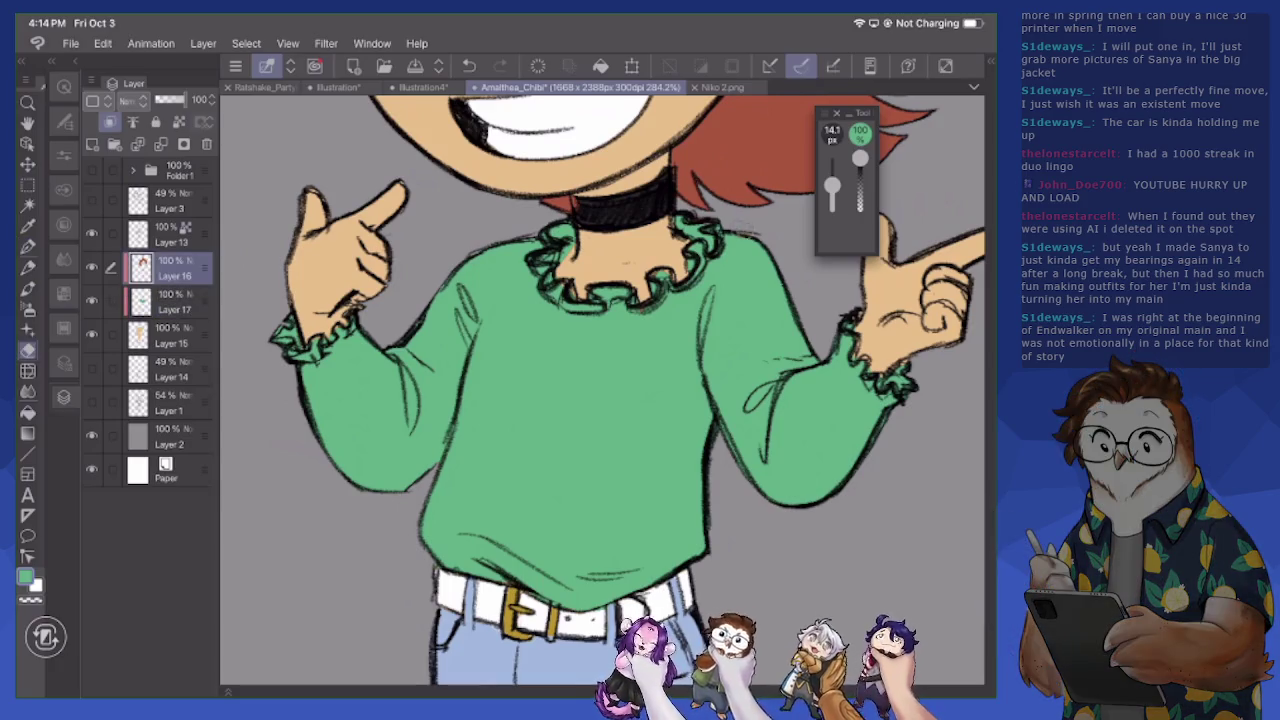
scroll(600, 390, "down", 5)
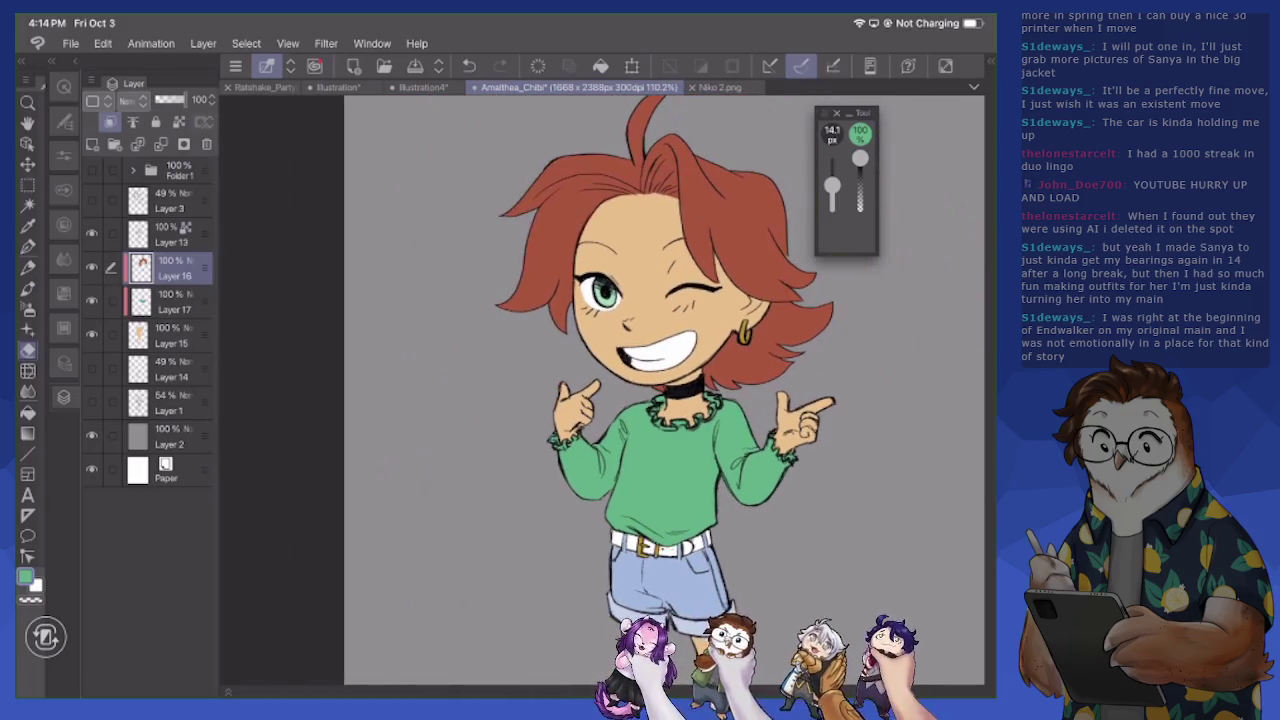
scroll(666, 390, "down", 2)
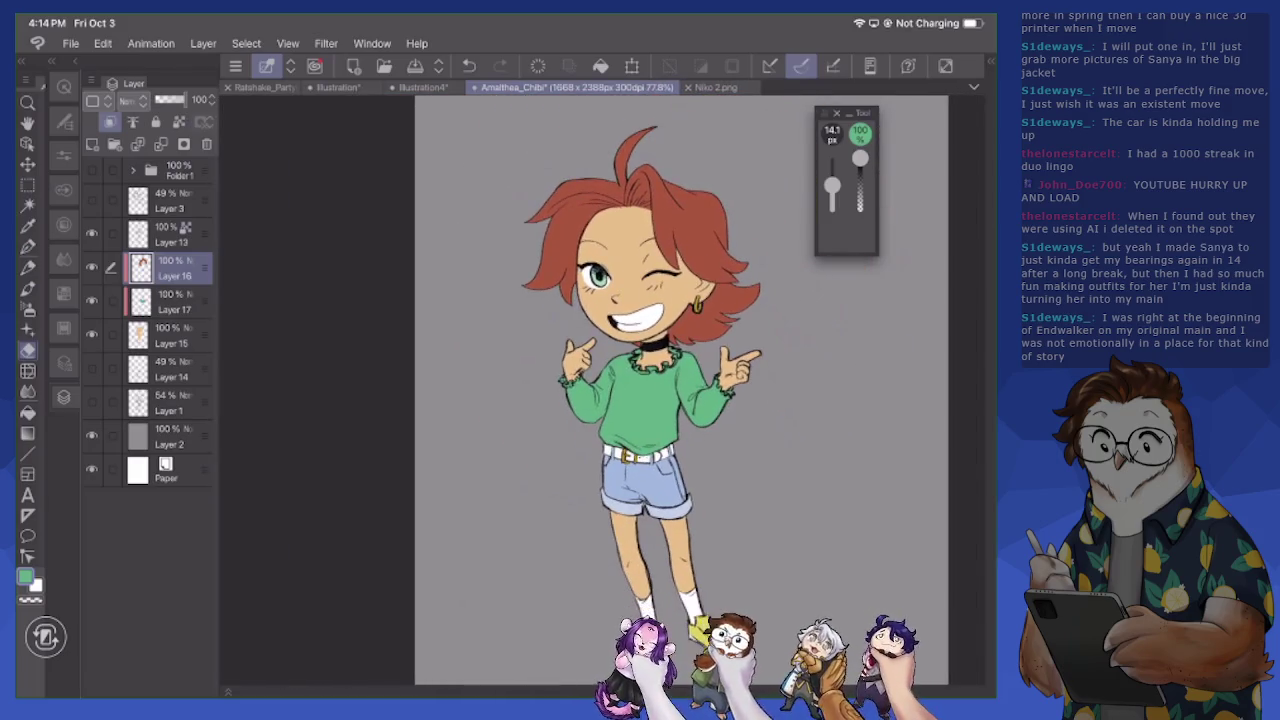
scroll(640, 390, "up", 2)
scroll(600, 390, "up", 2)
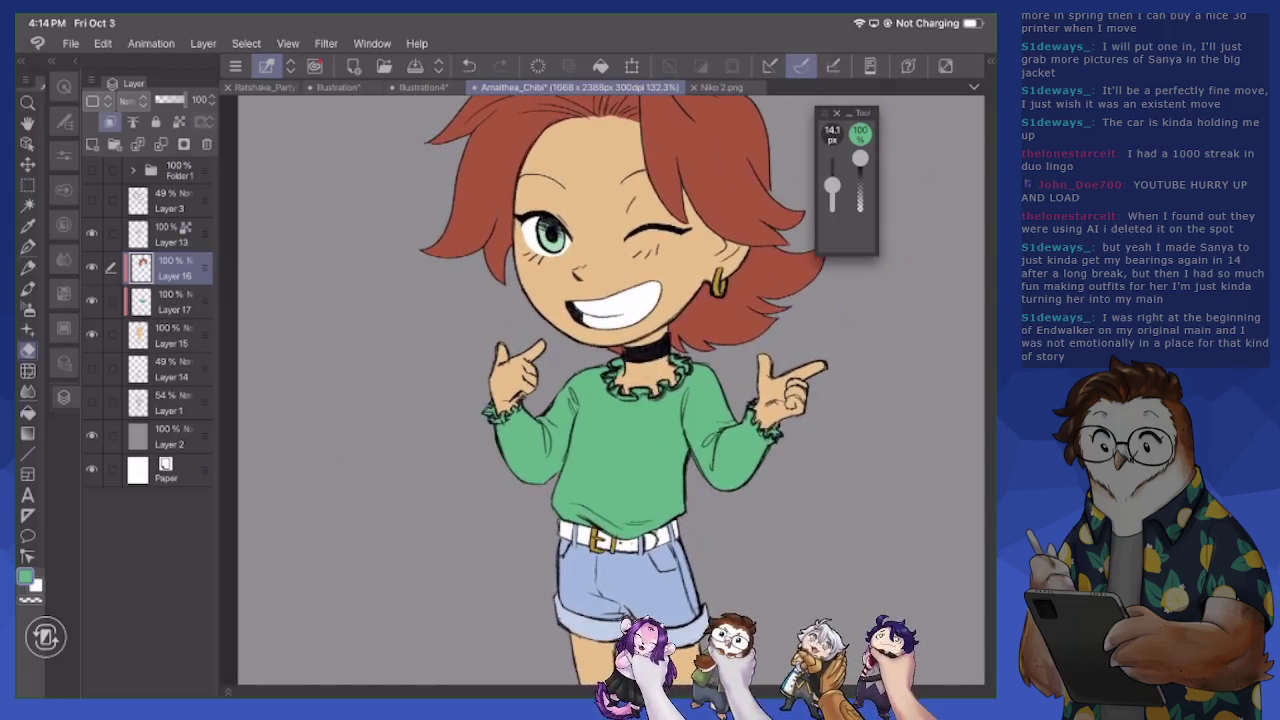
scroll(600, 390, "up", 2)
scroll(600, 390, "up", 1)
scroll(600, 390, "up", 1)
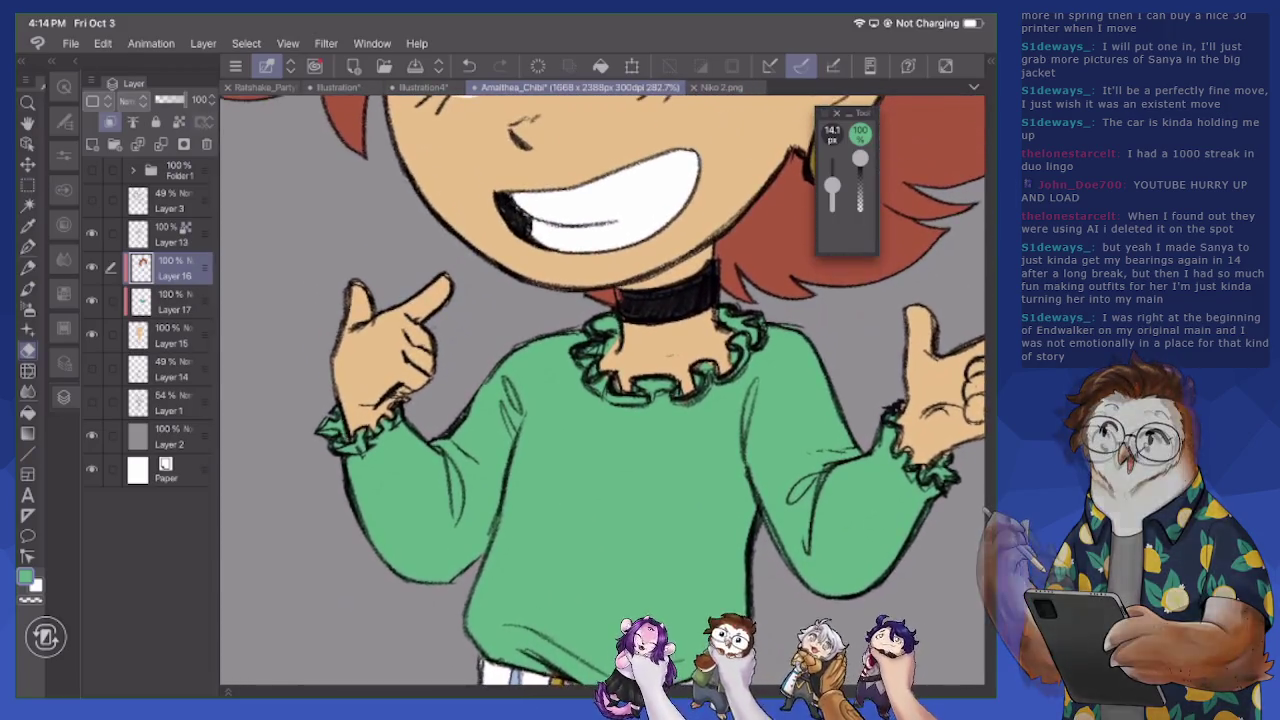
scroll(600, 390, "up", 1)
scroll(600, 390, "up", 3)
scroll(600, 390, "up", 3)
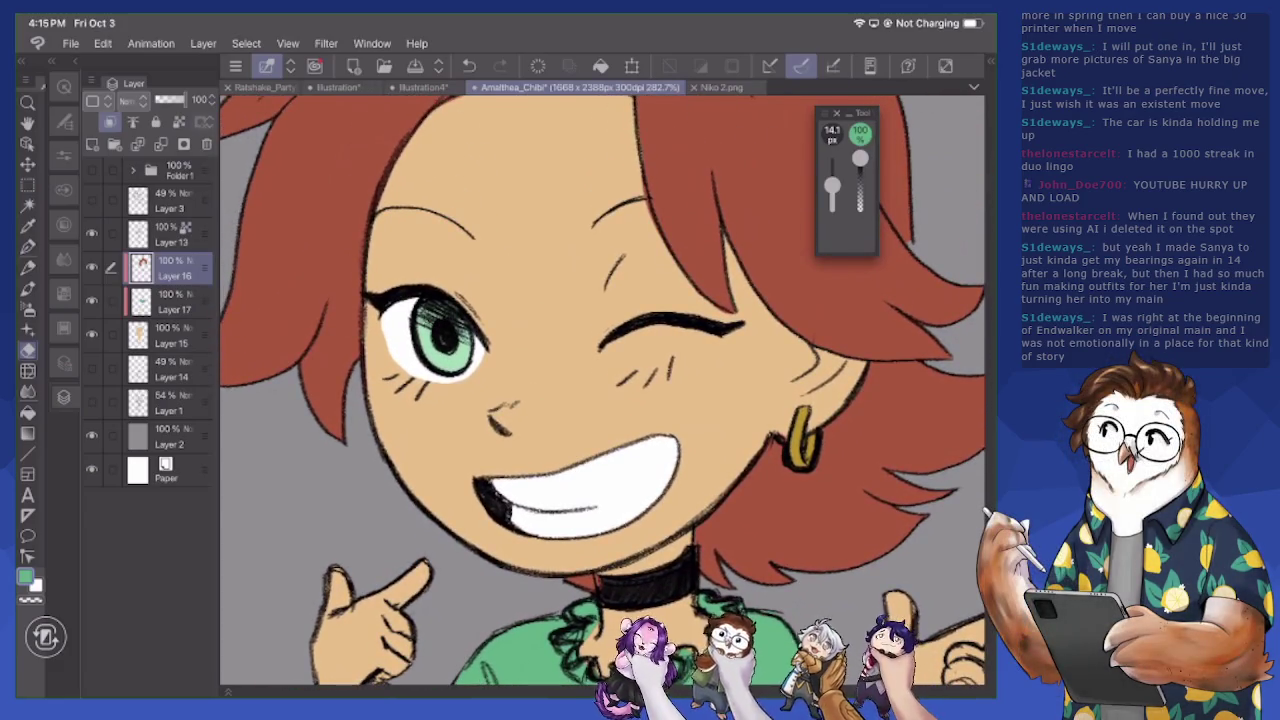
Add a new layer clipped above Layer 16 and set the colour to purple 8A4CAB
left_click(92, 144)
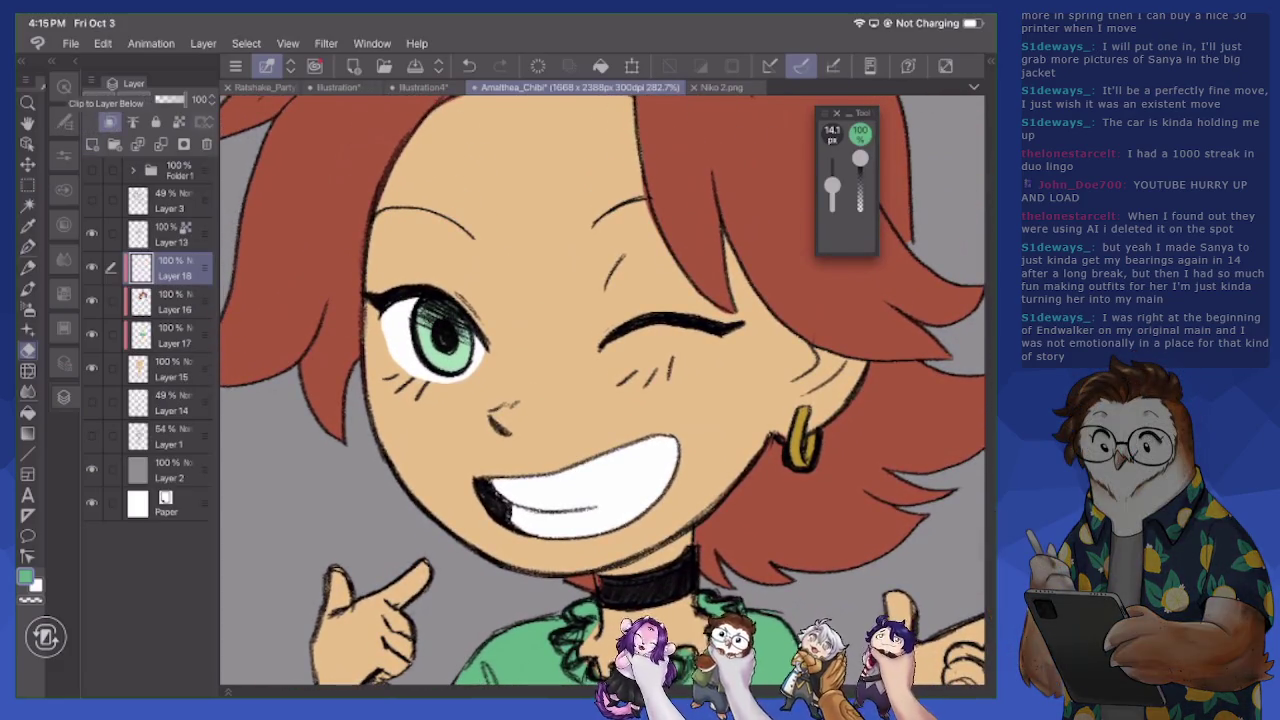
left_click(25, 578)
left_click_drag(440, 332, 440, 243)
left_click_drag(329, 264, 284, 300)
left_click(608, 151)
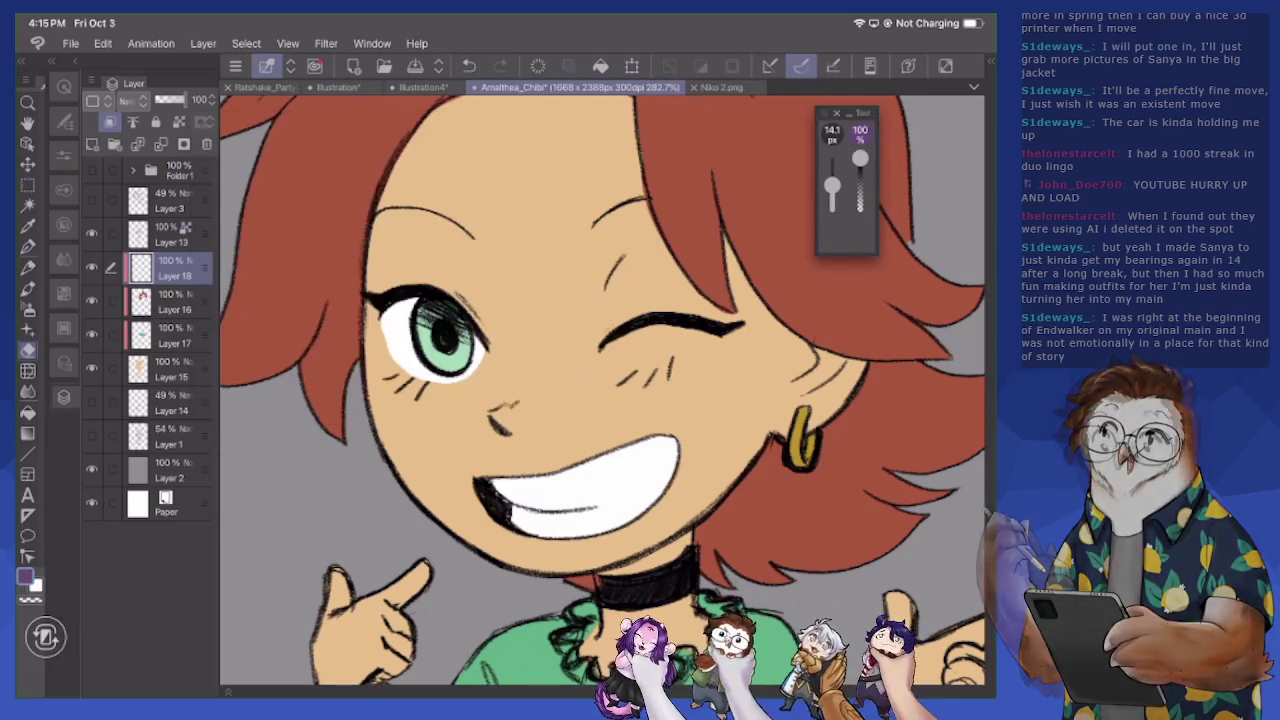
Shade the nose in purple and set Layer 18 to linear blending at 40% opacity
key("p")
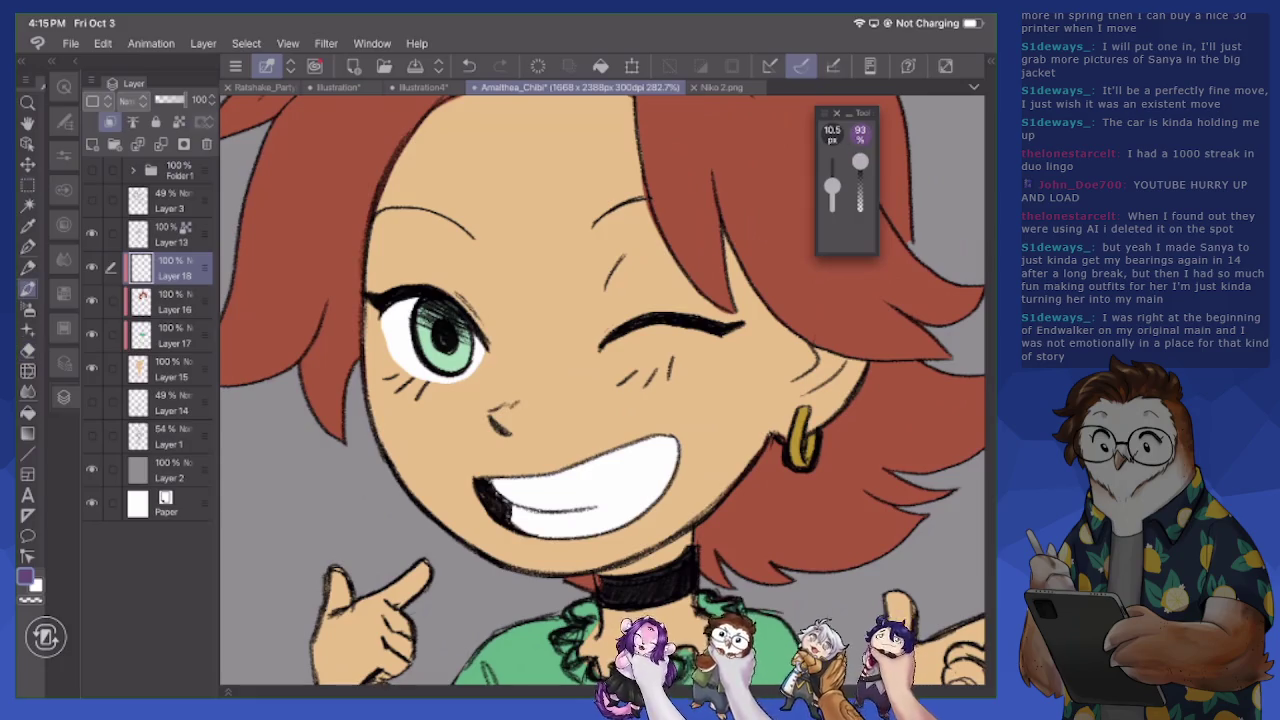
key("ctrl+z")
left_click_drag(508, 426, 516, 432)
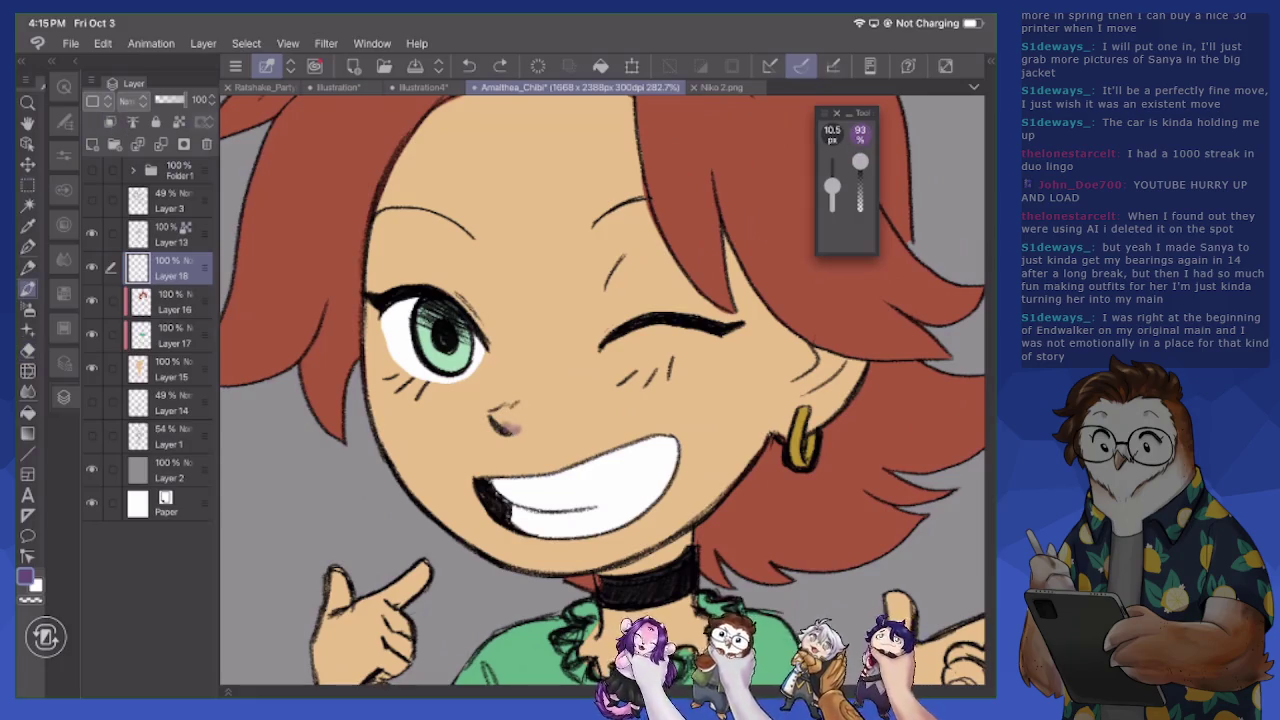
left_click(128, 100)
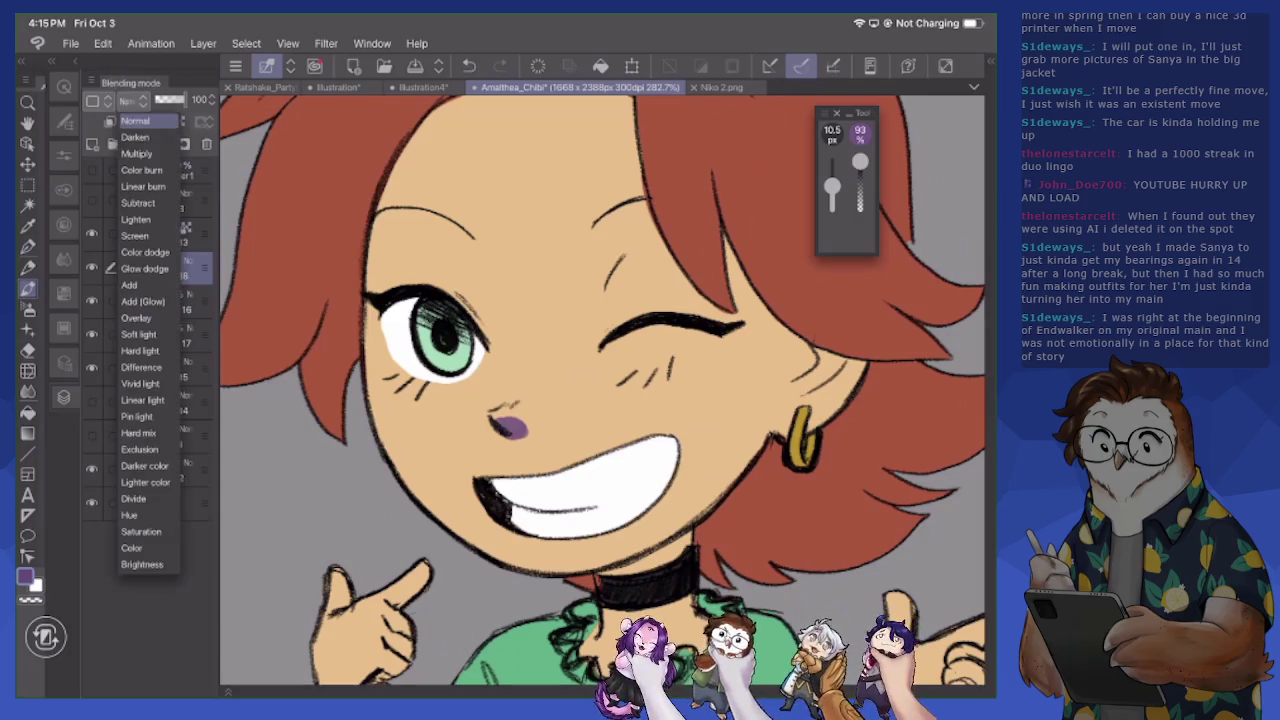
left_click(143, 186)
left_click_drag(185, 100, 166, 100)
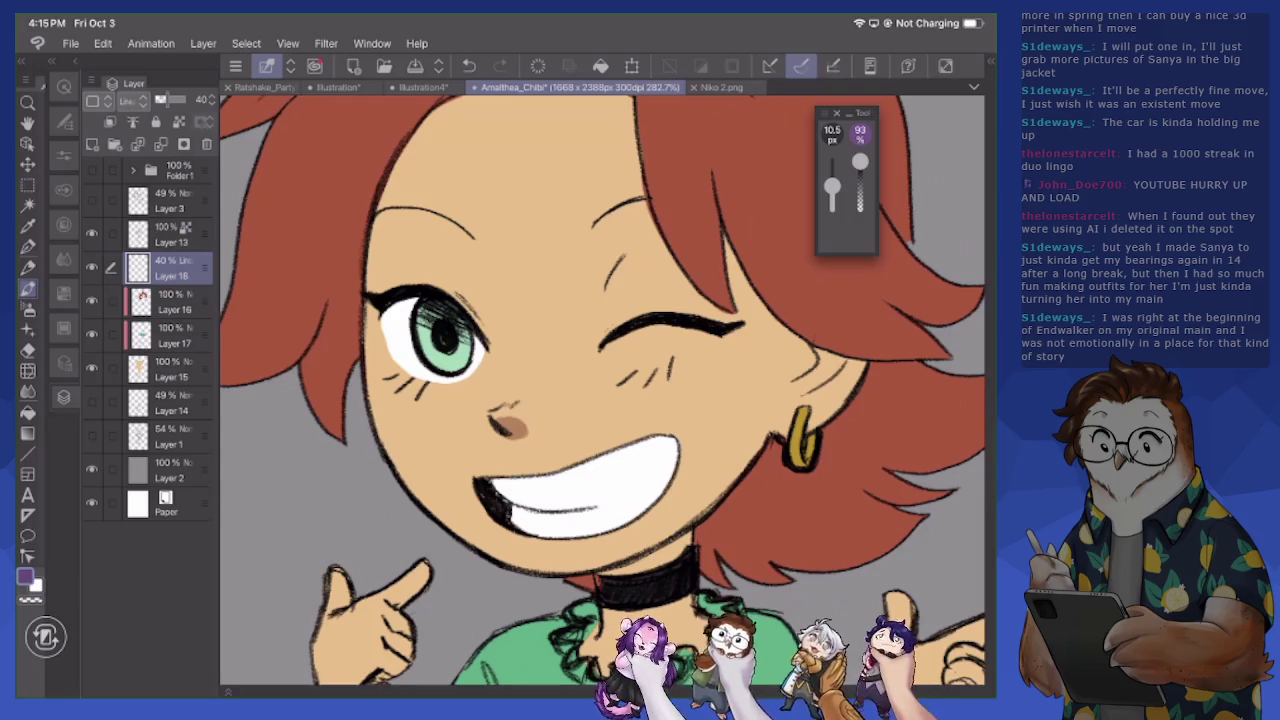
With a 25 px brush, shade across the top-left hair and near the part
scroll(603, 391, "up", 5)
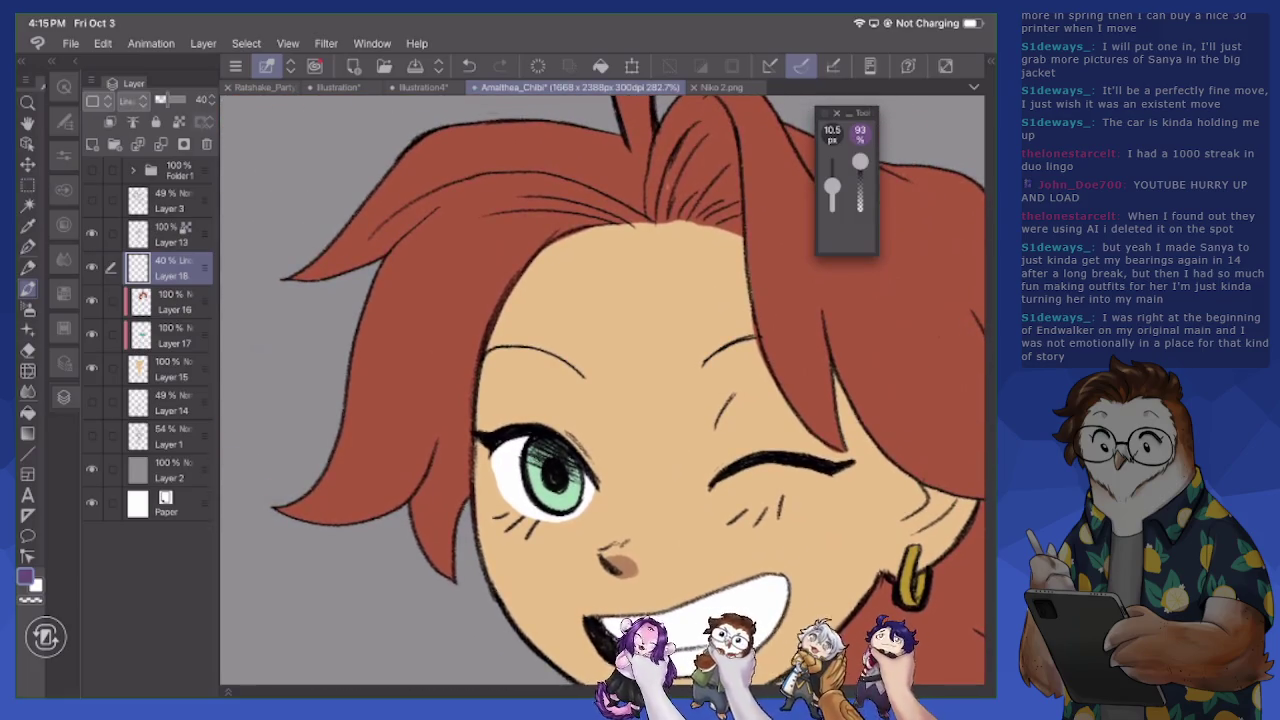
left_click_drag(832, 187, 832, 180)
mouse_move(358, 483)
left_mouse_down()
mouse_move(445, 328)
mouse_move(545, 205)
mouse_move(605, 212)
mouse_move(468, 355)
mouse_move(452, 495)
left_mouse_up()
mouse_move(441, 475)
left_mouse_down()
mouse_move(465, 340)
mouse_move(514, 260)
left_mouse_up()
mouse_move(439, 410)
left_mouse_down()
mouse_move(534, 238)
mouse_move(612, 207)
left_mouse_up()
left_click_drag(604, 191, 648, 224)
mouse_move(350, 248)
left_mouse_down()
mouse_move(430, 196)
mouse_move(574, 172)
mouse_move(604, 194)
left_mouse_up()
left_click_drag(614, 222, 645, 232)
mouse_move(380, 214)
left_mouse_down()
mouse_move(436, 180)
mouse_move(596, 172)
mouse_move(650, 228)
left_mouse_up()
left_click_drag(598, 168, 648, 204)
left_click_drag(646, 197, 655, 219)
left_click_drag(586, 160, 654, 198)
Shade down the left hair strands, finishing the lower strand with a 12 px brush
left_click_drag(412, 286, 378, 348)
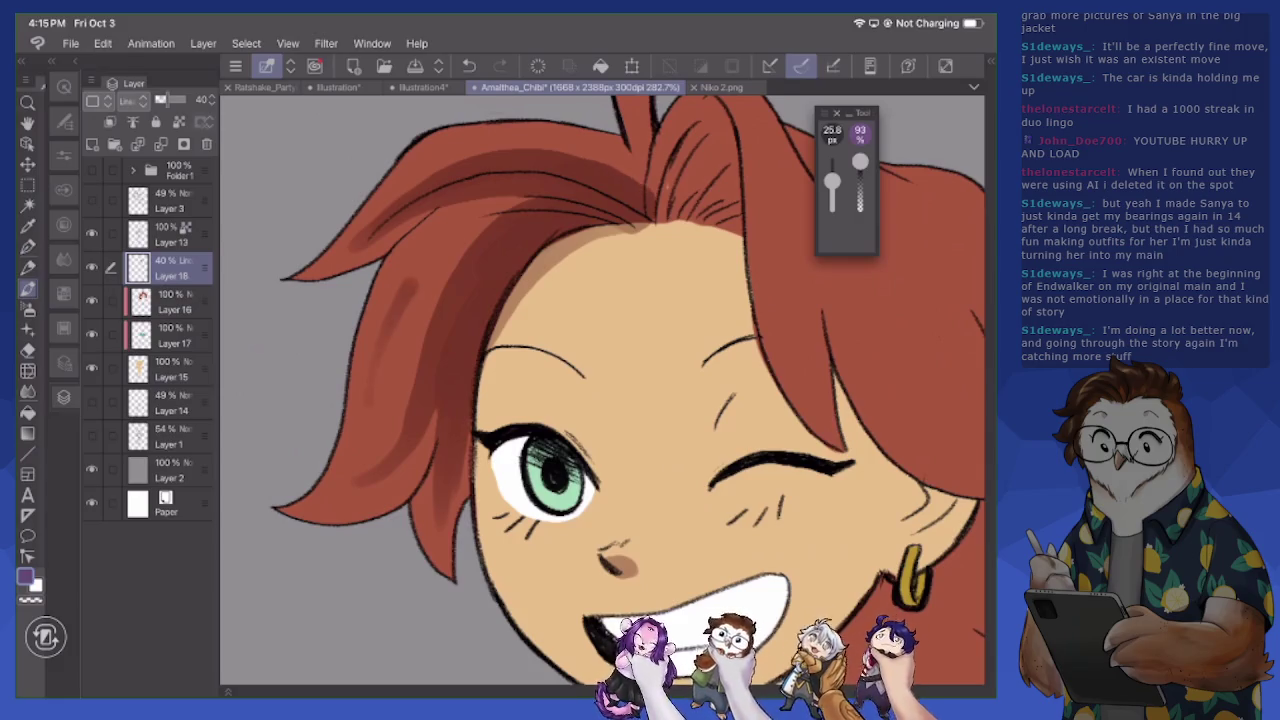
left_click_drag(494, 208, 404, 290)
left_click_drag(536, 196, 478, 216)
left_click_drag(376, 366, 366, 390)
left_click_drag(398, 292, 362, 394)
left_click_drag(416, 260, 380, 316)
left_click_drag(454, 222, 372, 336)
mouse_move(488, 198)
left_mouse_down()
mouse_move(428, 242)
mouse_move(406, 408)
left_mouse_up()
left_click_drag(832, 180, 832, 187)
mouse_move(434, 412)
left_mouse_down()
mouse_move(418, 462)
mouse_move(418, 450)
left_mouse_up()
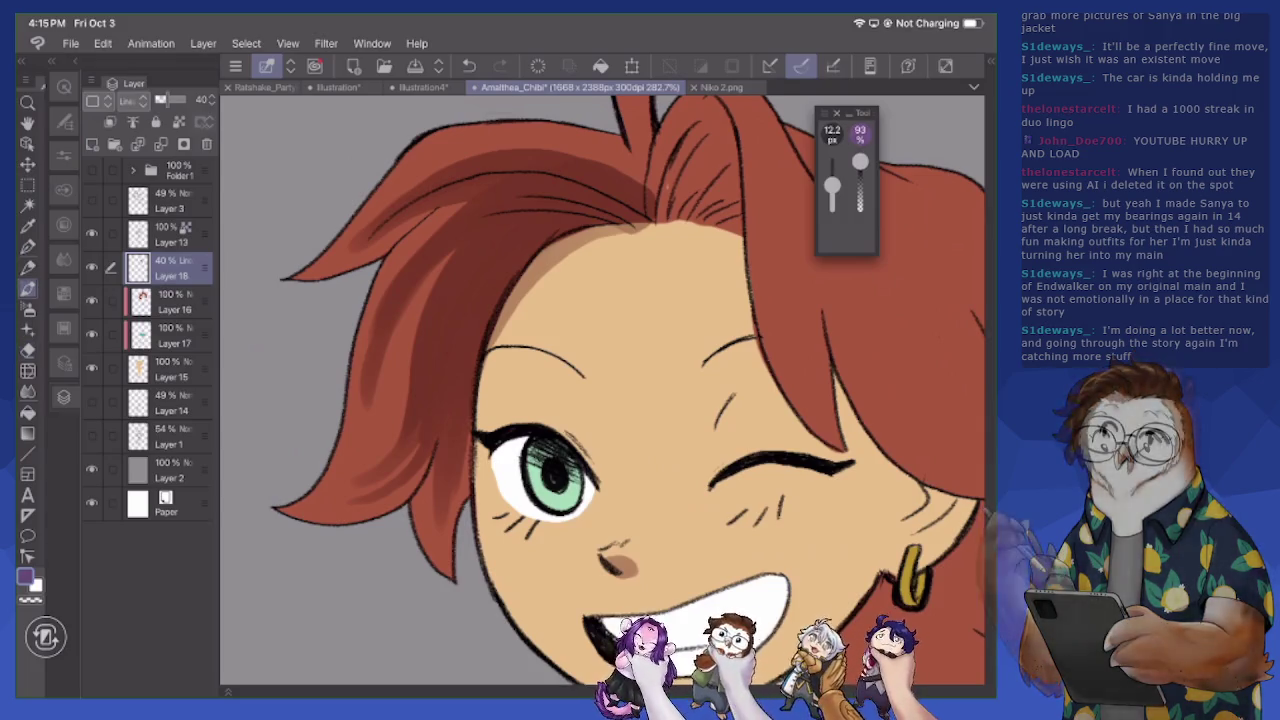
Erase excess left-hair shading, then add thin strand shadows and a shadow by the eye corner
key("c")
left_click_drag(366, 396, 388, 284)
left_click_drag(378, 346, 418, 252)
key("bracketright")
key("bracketright")
key("bracketright")
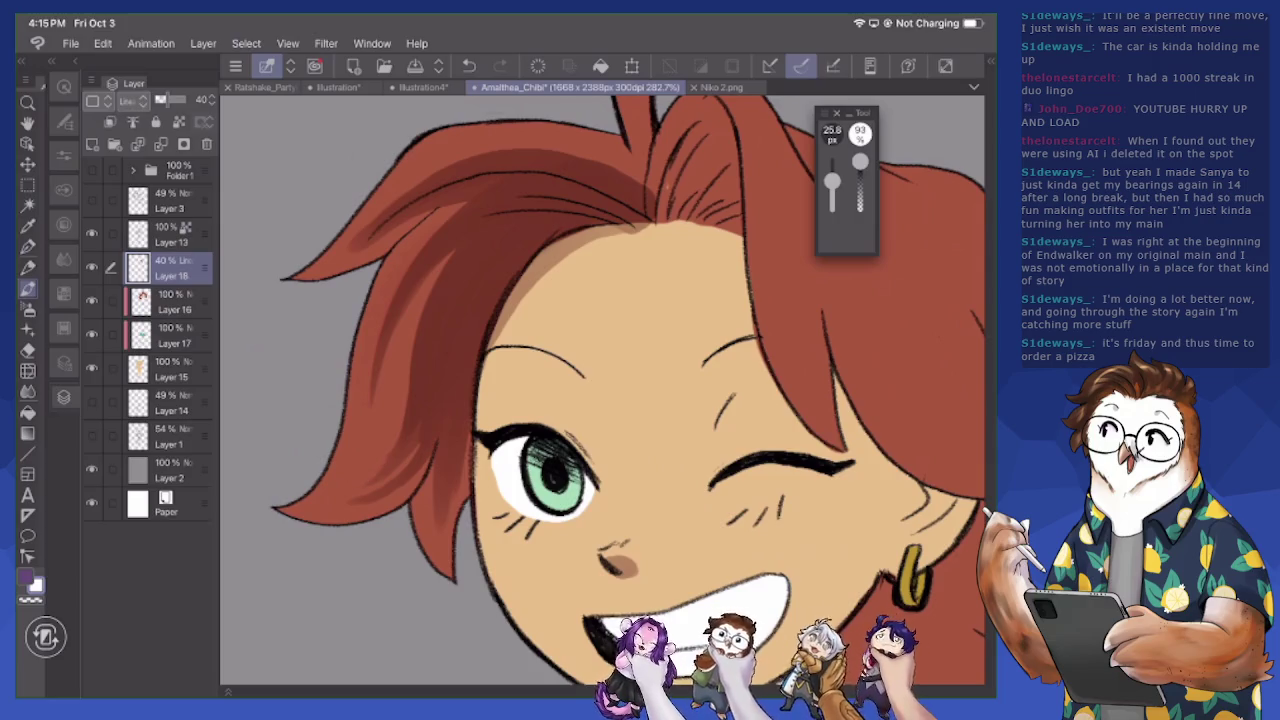
key("c")
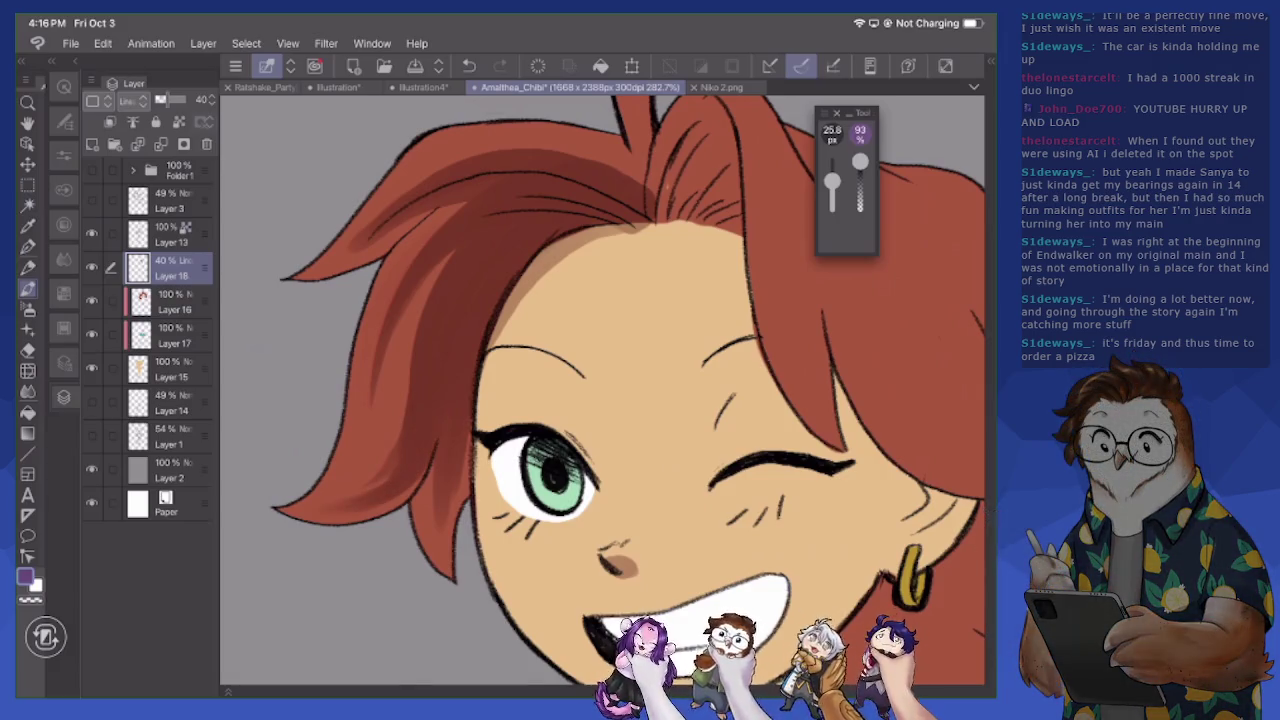
left_click_drag(470, 418, 468, 443)
left_click_drag(452, 254, 408, 390)
left_click_drag(424, 296, 396, 440)
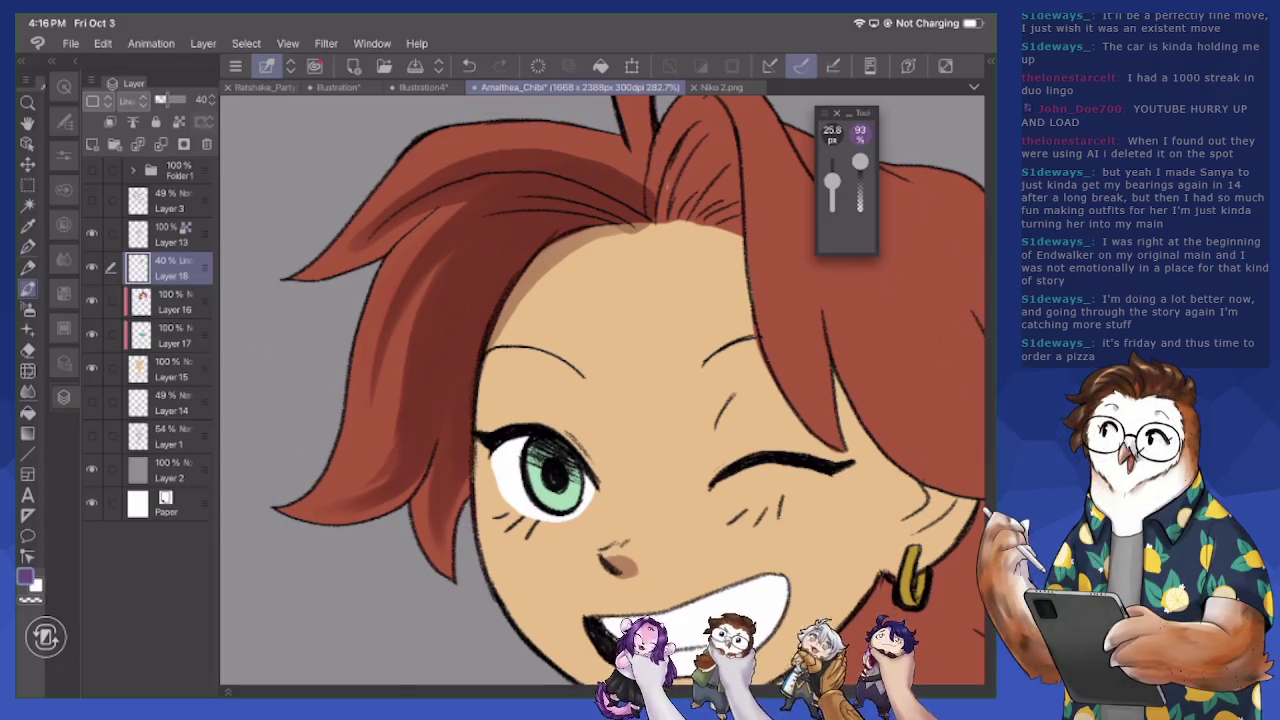
mouse_move(366, 482)
left_mouse_down()
mouse_move(452, 252)
mouse_move(400, 374)
left_mouse_up()
left_click_drag(428, 272, 394, 394)
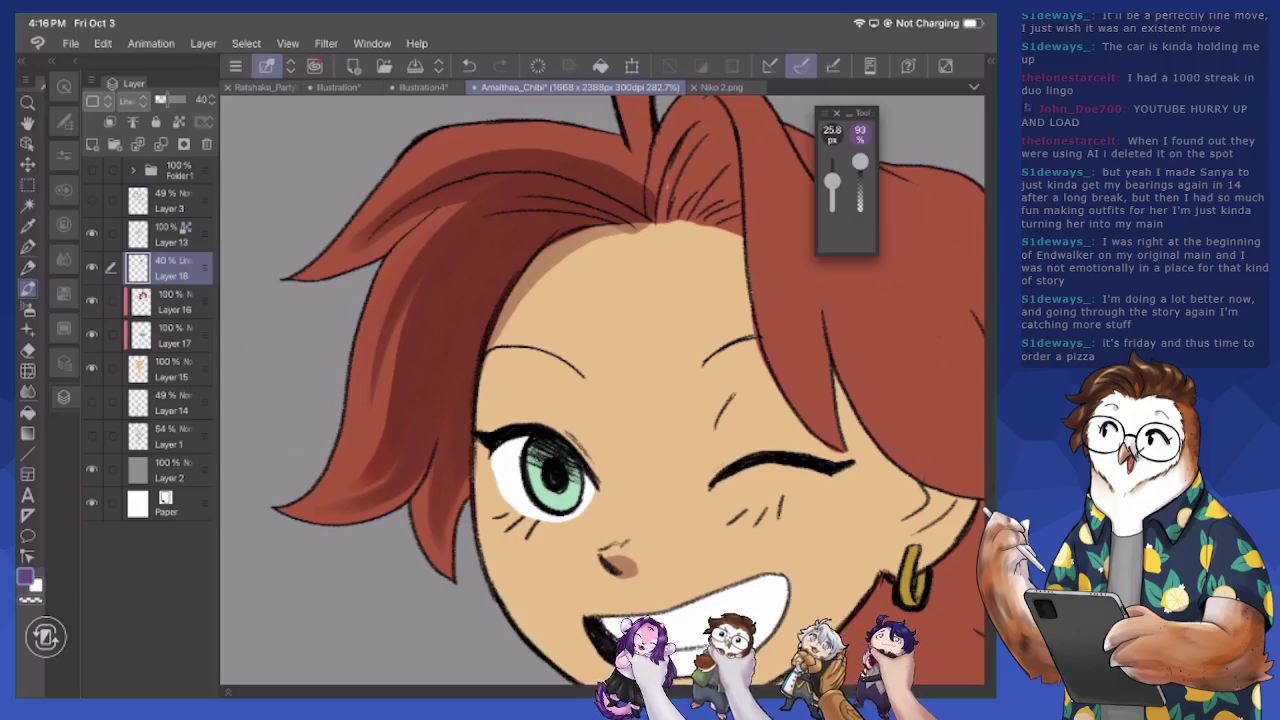
Shade dark strands along the forehead hairline and through the upper hair
left_click_drag(600, 400, 445, 410)
mouse_move(474, 250)
left_mouse_down()
mouse_move(570, 286)
mouse_move(570, 326)
mouse_move(594, 342)
left_mouse_up()
left_click_drag(516, 190, 496, 226)
mouse_move(530, 112)
left_mouse_down()
mouse_move(506, 230)
mouse_move(552, 220)
left_mouse_up()
mouse_move(578, 150)
left_mouse_down()
mouse_move(594, 342)
mouse_move(534, 250)
left_mouse_up()
left_click_drag(534, 172, 524, 244)
left_click_drag(526, 204, 494, 258)
left_click_drag(522, 136, 496, 202)
left_click_drag(525, 127, 512, 147)
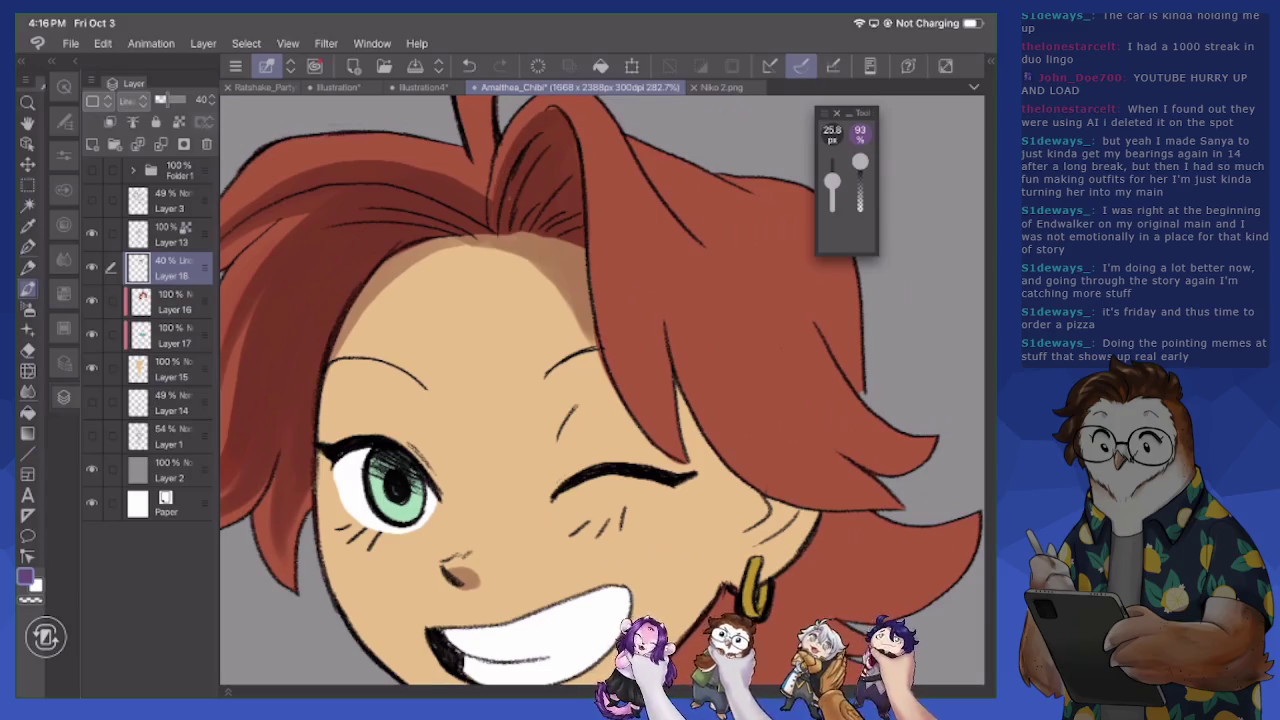
left_click_drag(500, 300, 630, 470)
mouse_move(600, 340)
left_mouse_down()
mouse_move(500, 300)
mouse_move(577, 334)
mouse_move(614, 369)
left_mouse_up()
Clip the shading layer to the layer below and outline the top hair tuft, 7.8-25.8 px
left_click(110, 121)
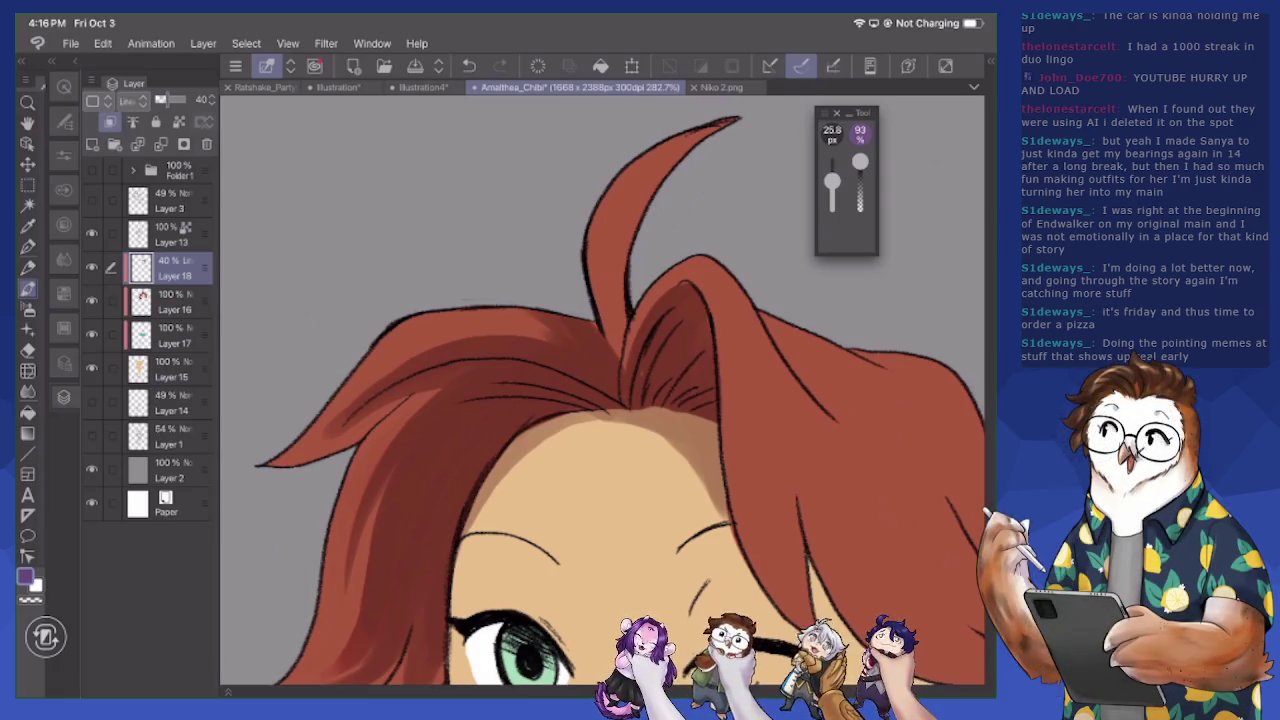
key("bracketleft")
key("bracketleft")
key("bracketleft")
left_click_drag(500, 323, 472, 327)
key("bracketright")
key("bracketright")
key("bracketright")
left_click_drag(596, 258, 620, 302)
key("bracketright")
key("bracketright")
key("bracketright")
left_click_drag(594, 222, 630, 370)
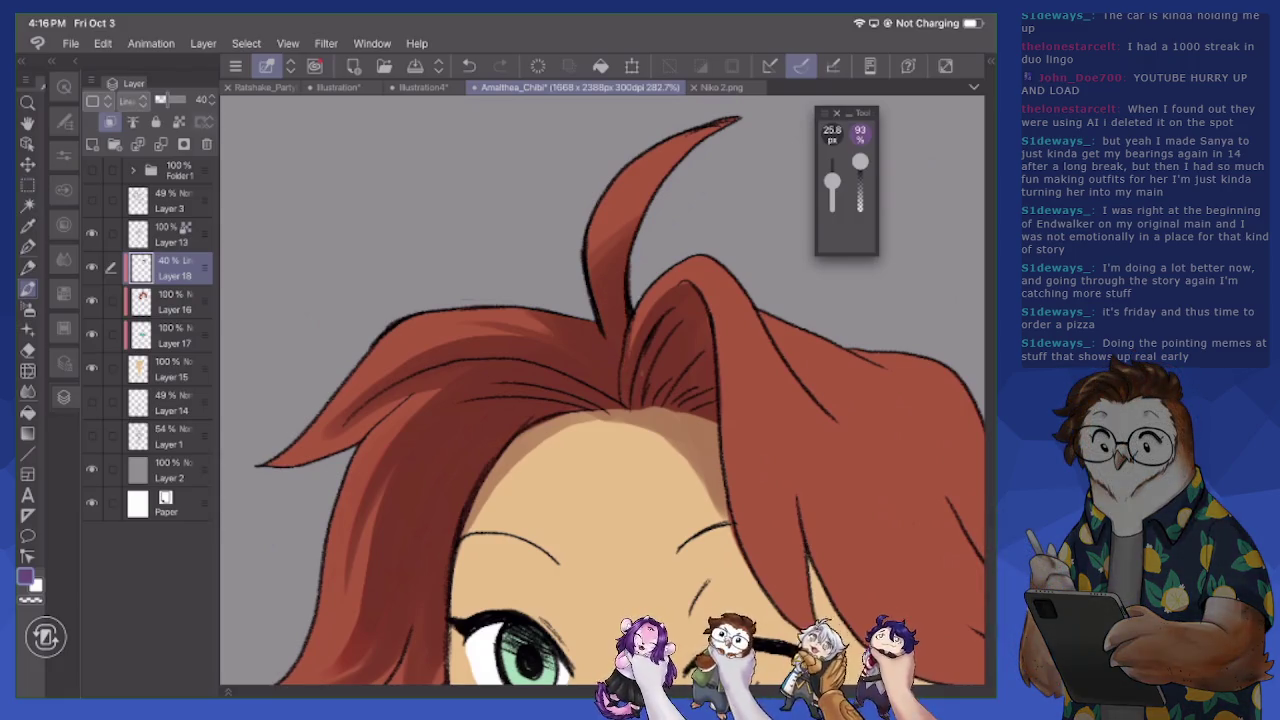
left_click_drag(648, 310, 632, 352)
Shade the open eye's white and darken the hair above and beside the winking eye
scroll(600, 390, "down", 3)
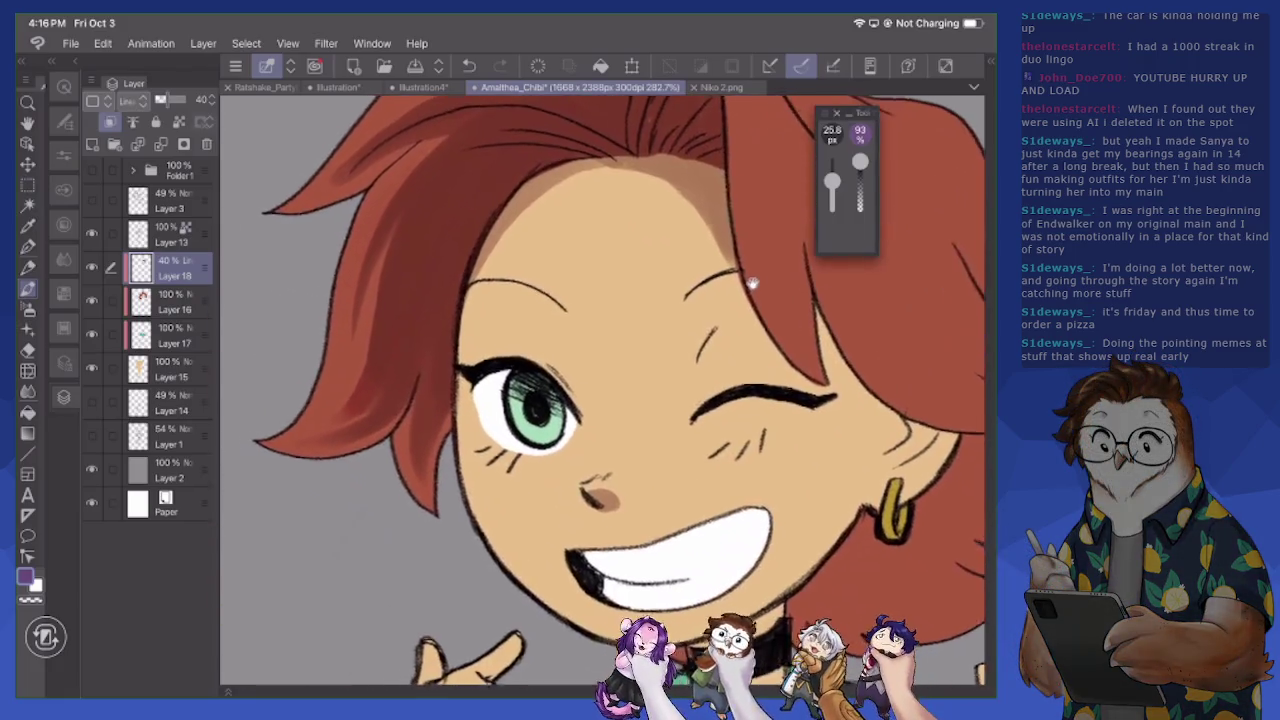
scroll(600, 390, "up", 1)
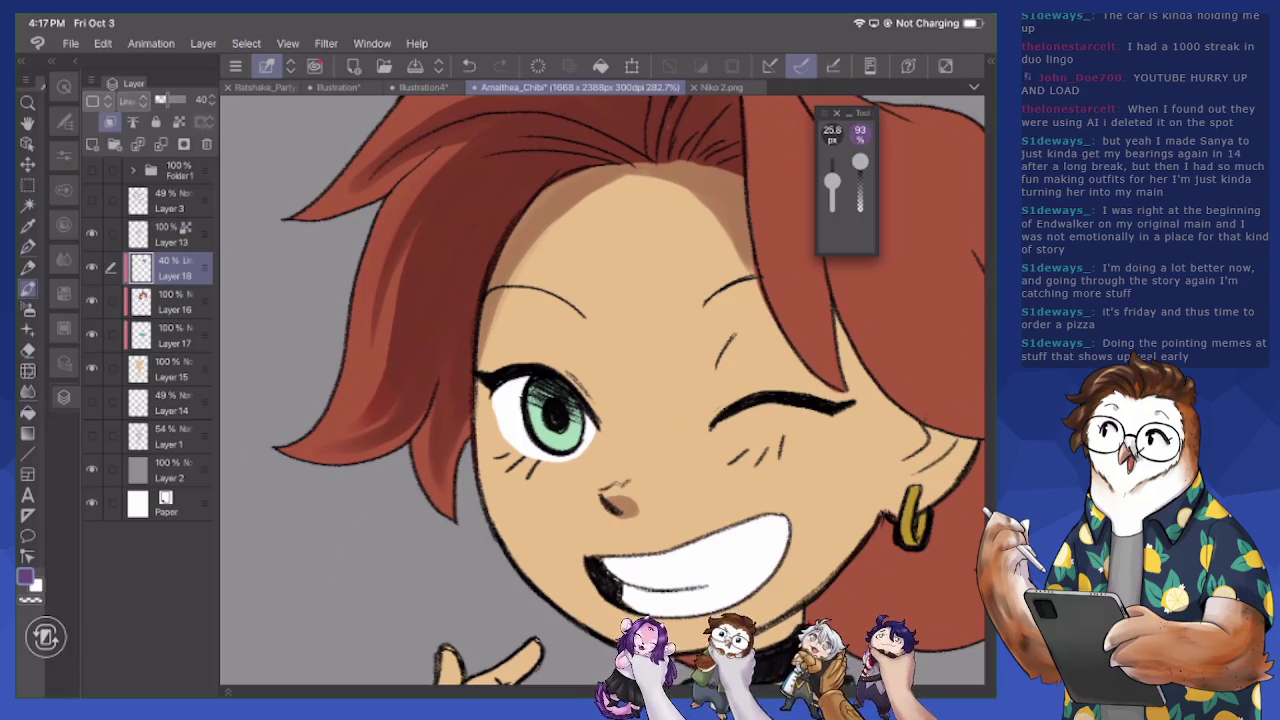
mouse_move(486, 394)
left_mouse_down()
mouse_move(528, 382)
mouse_move(598, 432)
mouse_move(494, 400)
left_mouse_up()
key("e")
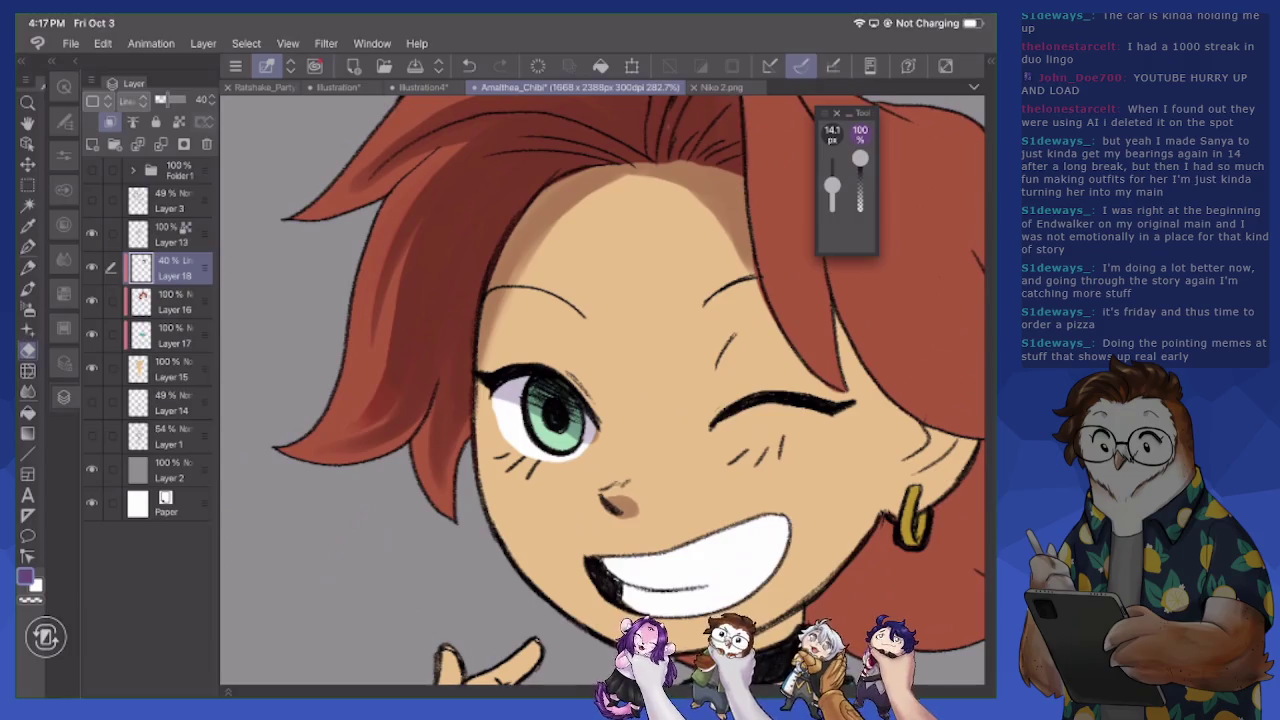
key("p")
mouse_move(546, 360)
left_mouse_down()
mouse_move(580, 380)
mouse_move(598, 414)
mouse_move(564, 370)
left_mouse_up()
left_click_drag(730, 336, 706, 404)
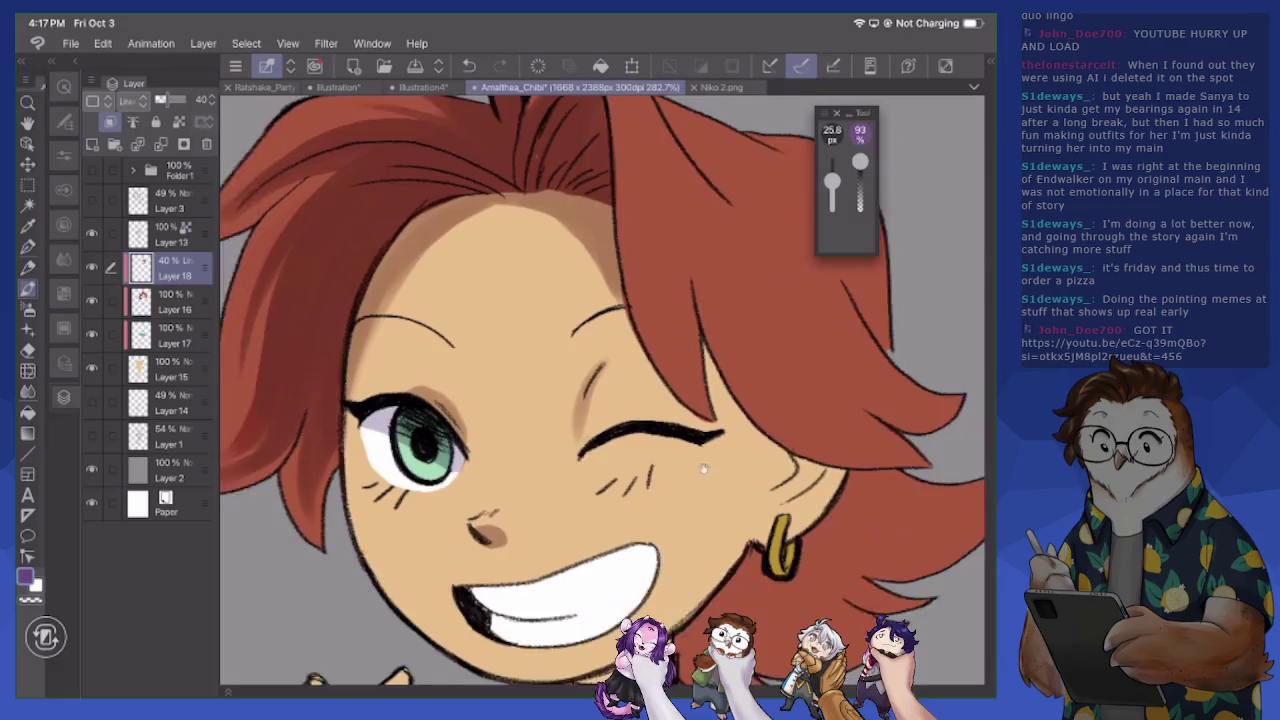
mouse_move(630, 188)
left_mouse_down()
mouse_move(642, 390)
mouse_move(712, 466)
left_mouse_up()
left_click_drag(656, 410, 770, 480)
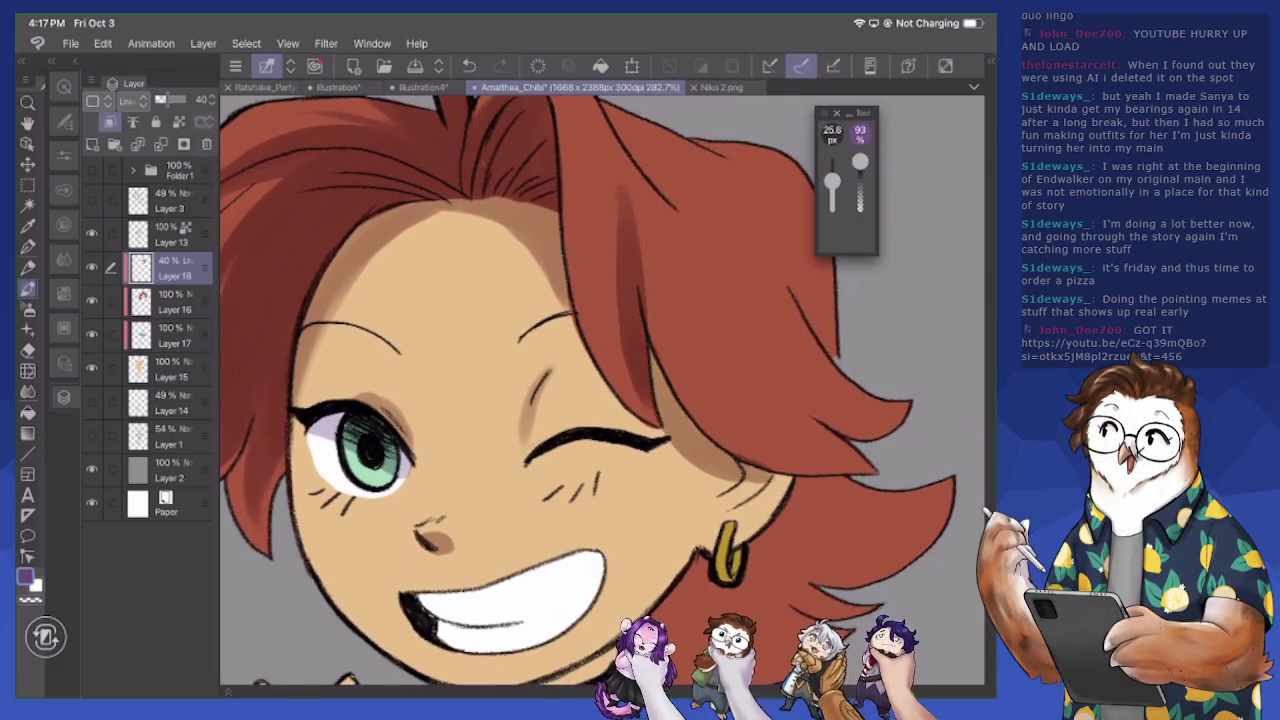
scroll(589, 390, "down", 1)
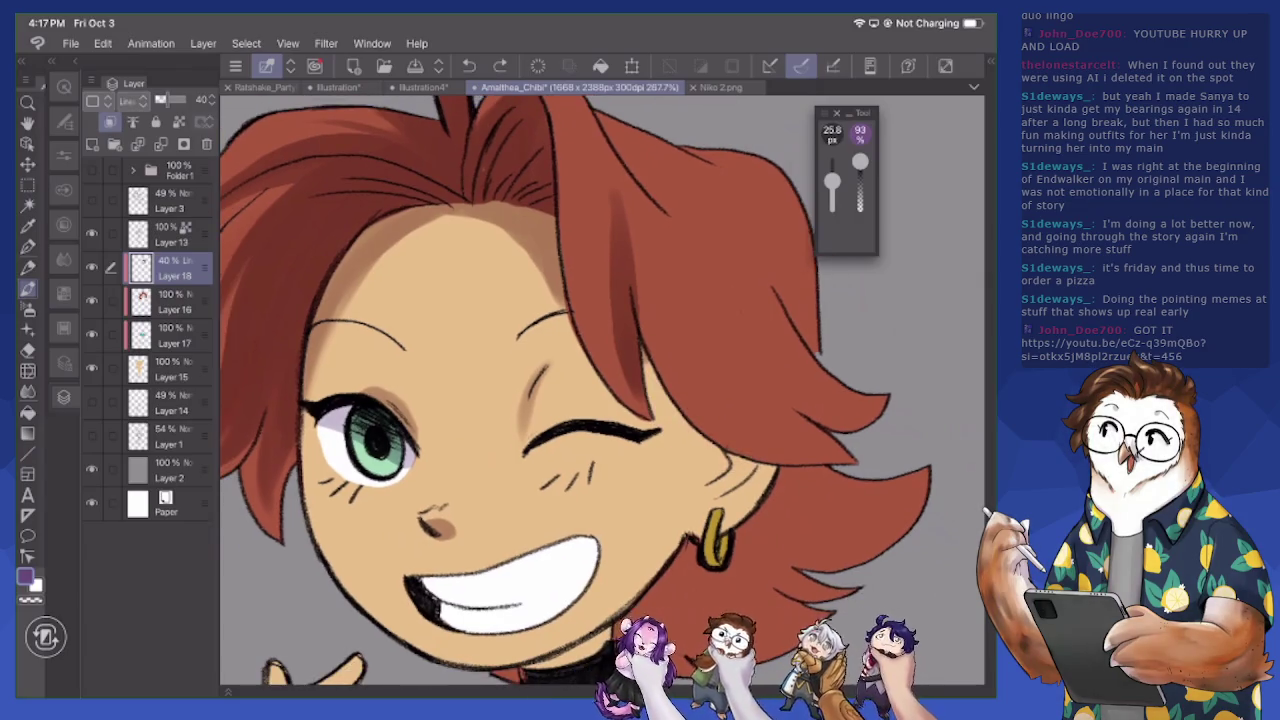
left_click(27, 267)
On Layer 13, draw fine 4 px lines on the cheek and jaw near the earring
left_click(33, 585)
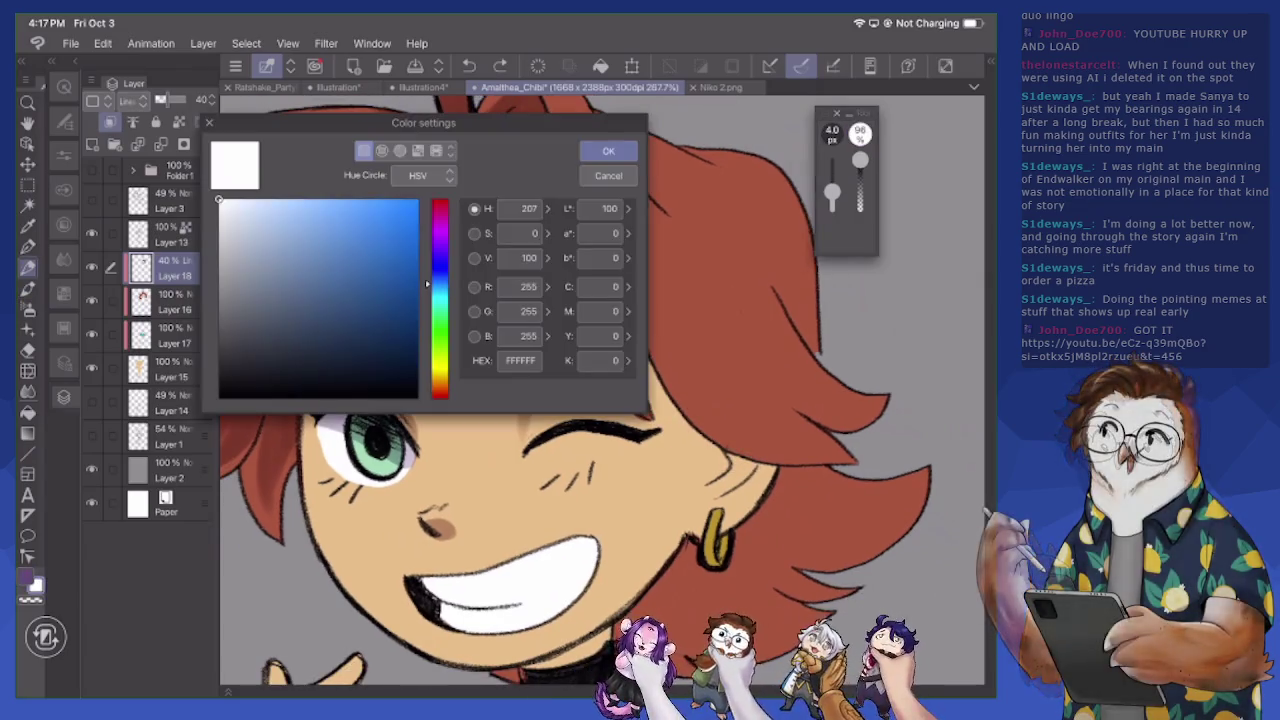
key("Escape")
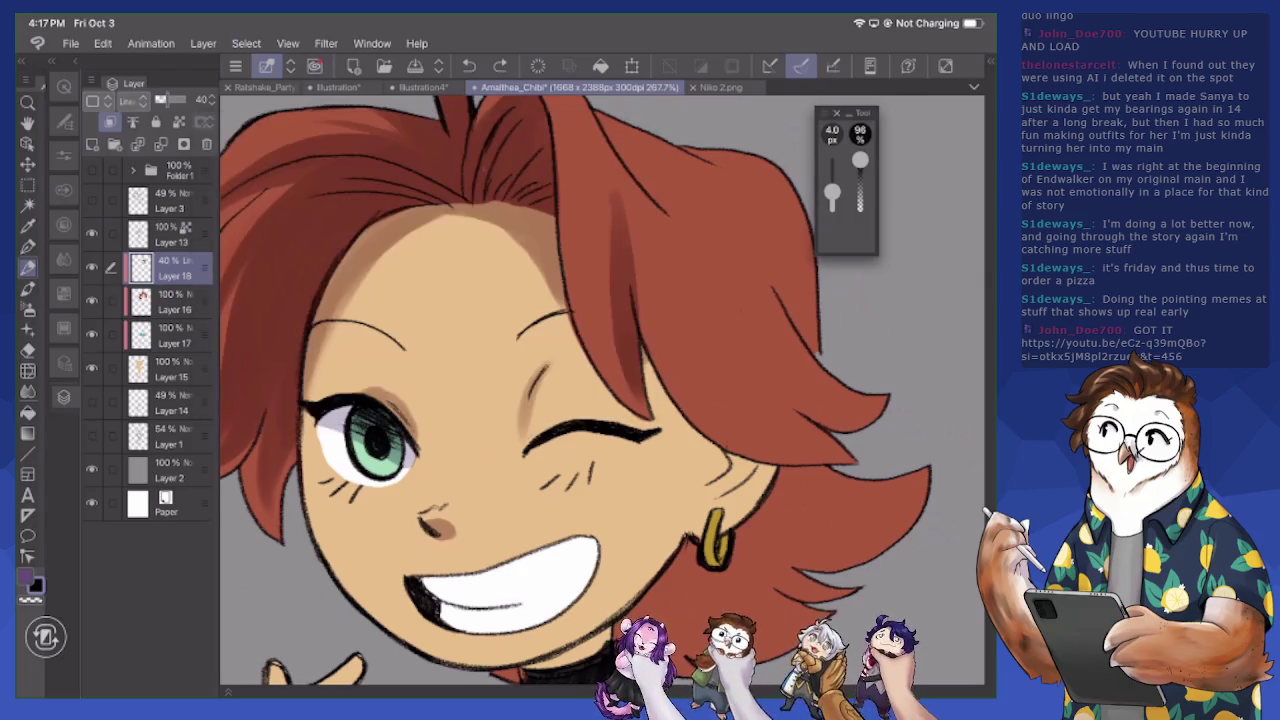
left_click(168, 201)
left_click(168, 235)
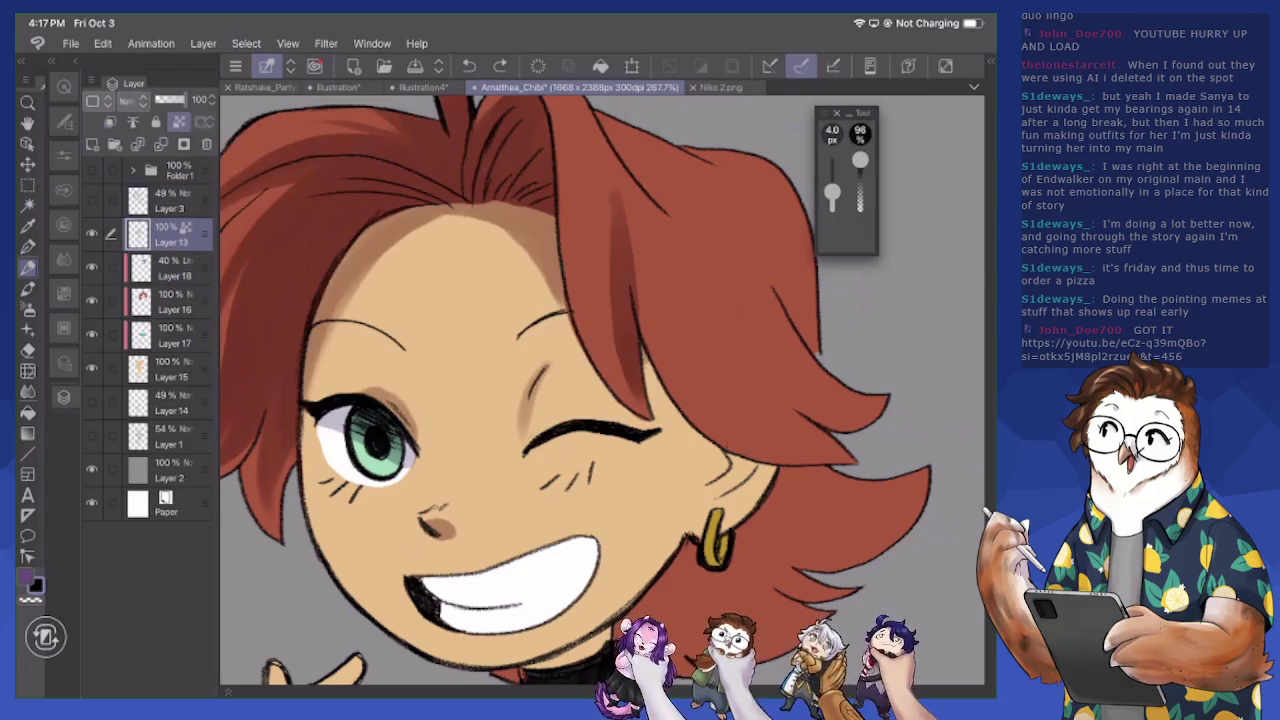
left_click_drag(676, 392, 654, 516)
left_click_drag(712, 474, 648, 520)
left_click_drag(672, 438, 662, 488)
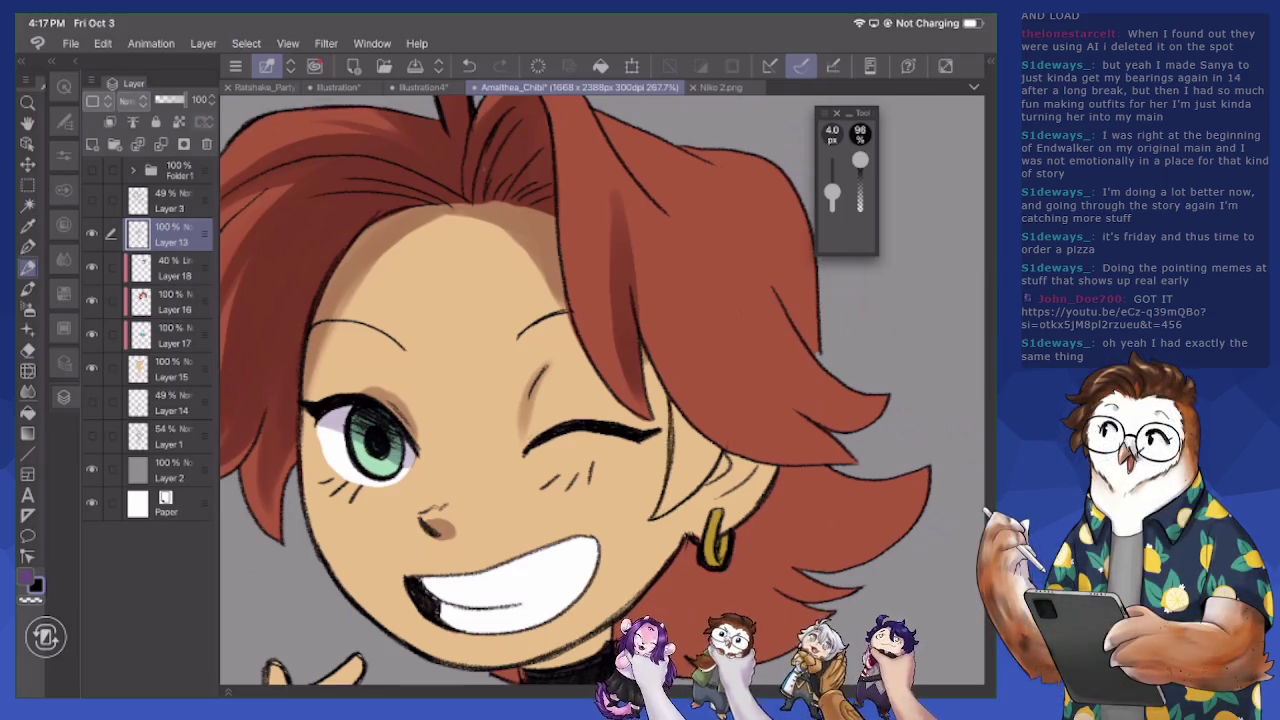
mouse_move(673, 406)
left_mouse_down()
mouse_move(667, 460)
mouse_move(702, 486)
left_mouse_up()
key("e")
key("p")
Draw a thin line along the left hair edge
left_click_drag(284, 356, 282, 408)
scroll(600, 390, "down", 3)
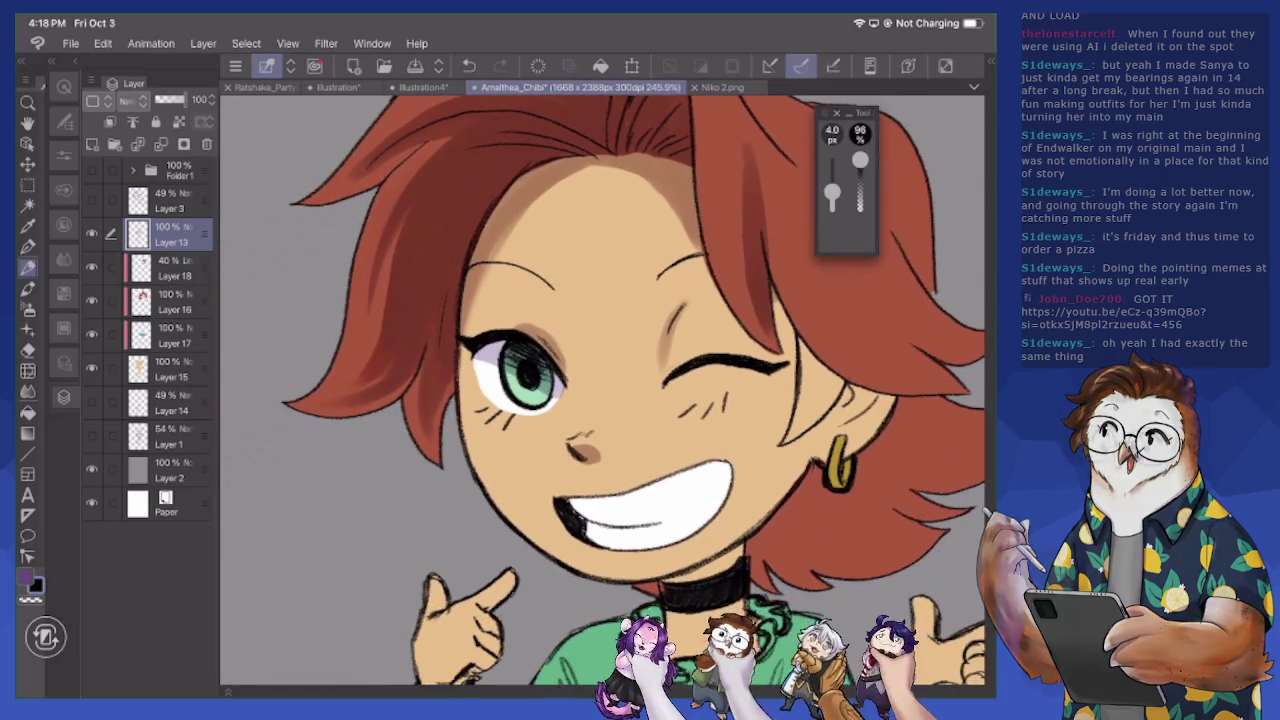
scroll(600, 390, "up", 2)
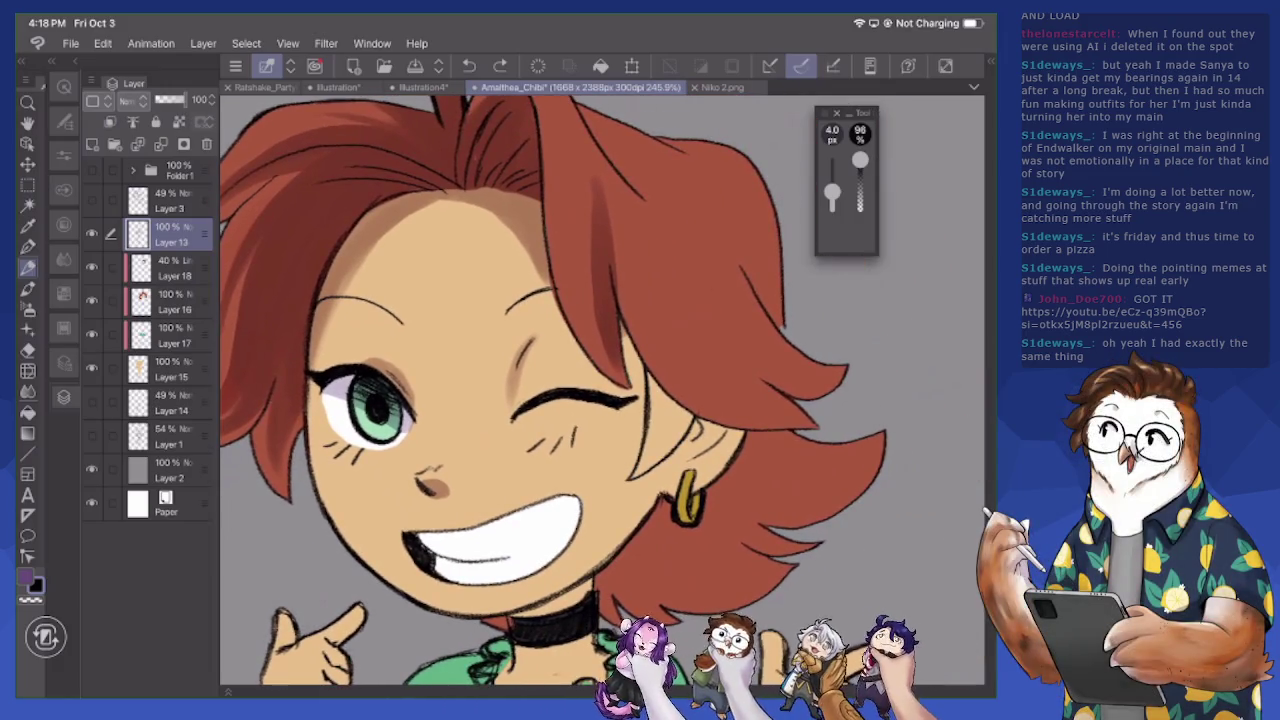
key("b")
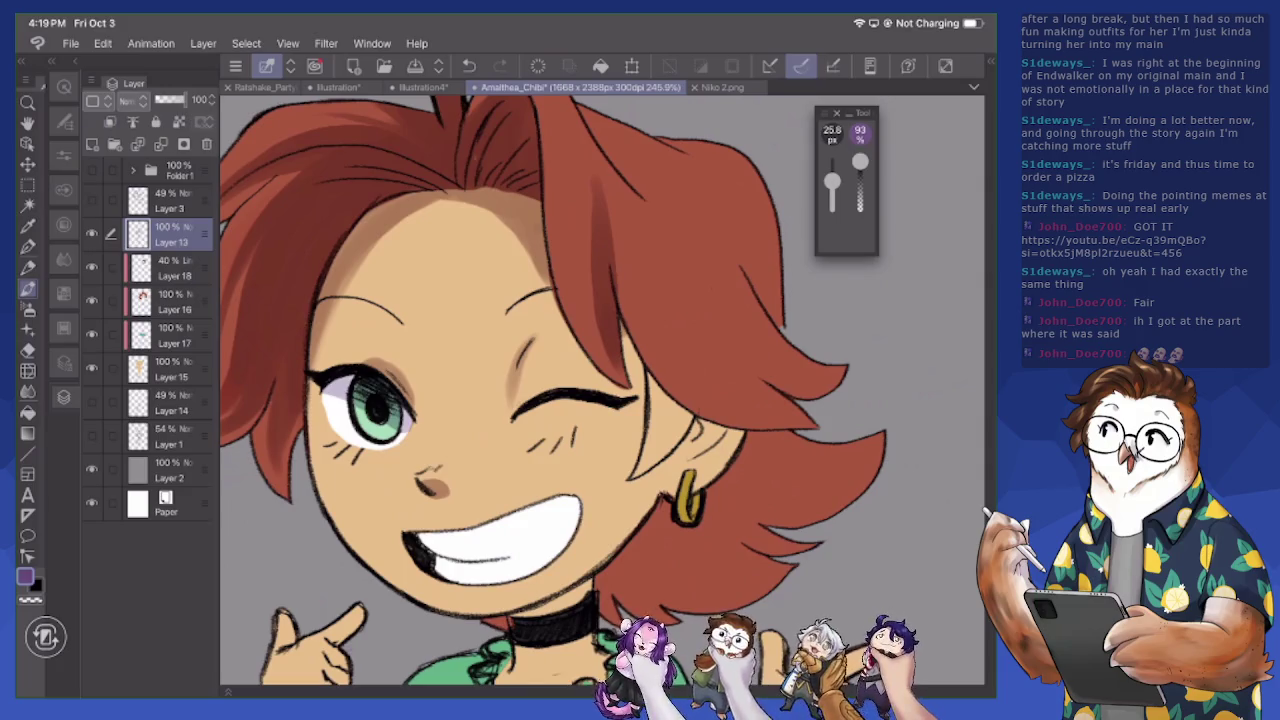
On Layer 16, paint the eyedropped red-brown hair colour over the hair edge by the ear
left_click(168, 302)
key("p")
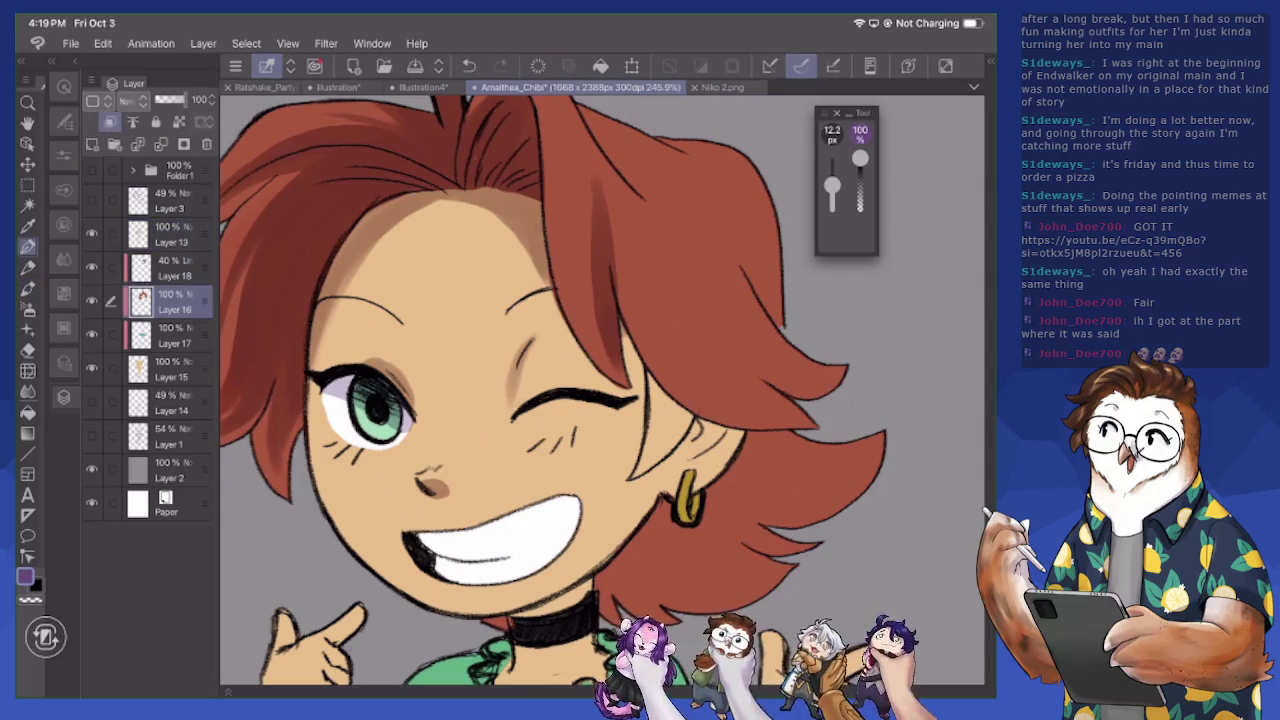
key("x")
left_click(723, 312, "alt")
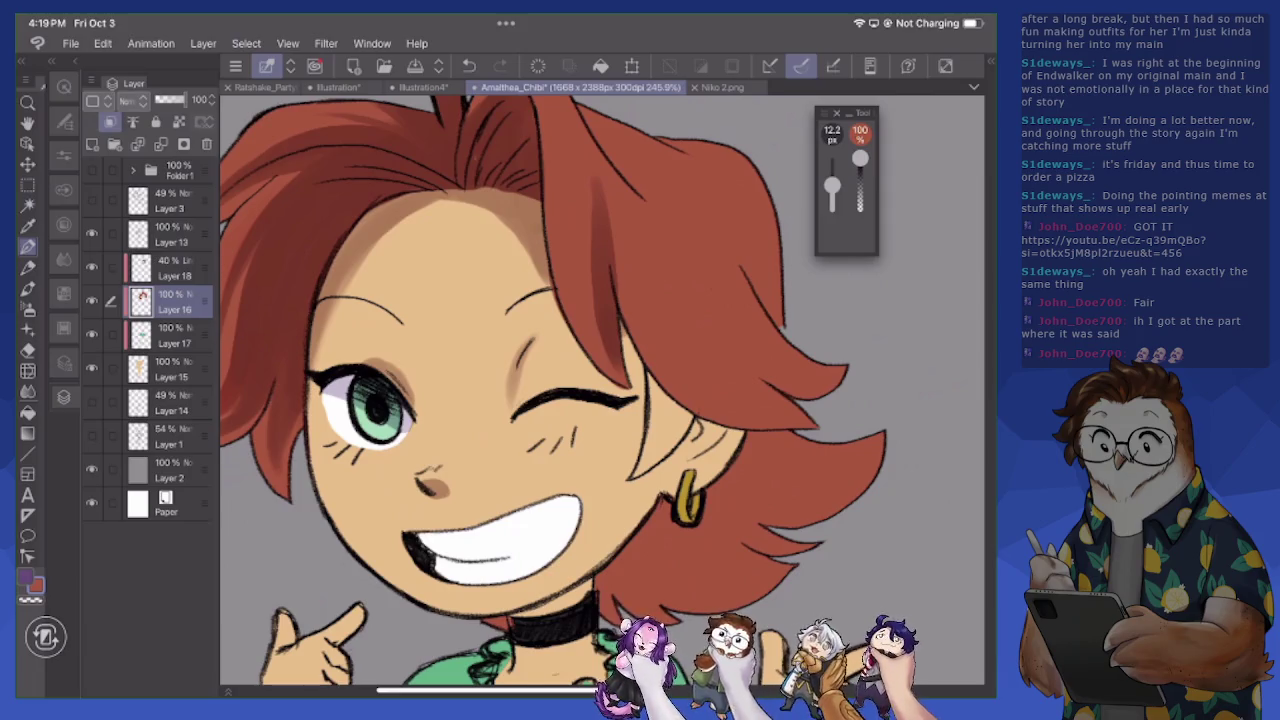
mouse_move(660, 400)
left_mouse_down()
mouse_move(670, 450)
mouse_move(692, 456)
left_mouse_up()
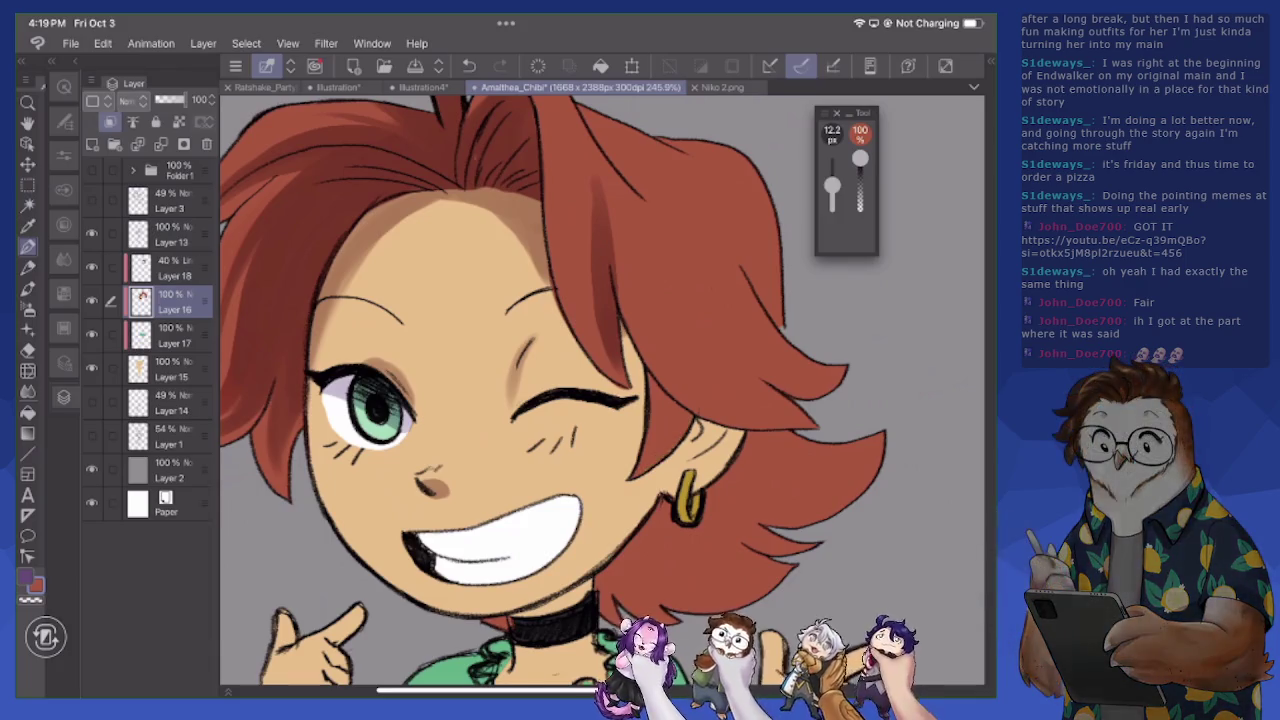
scroll(600, 390, "down", 5)
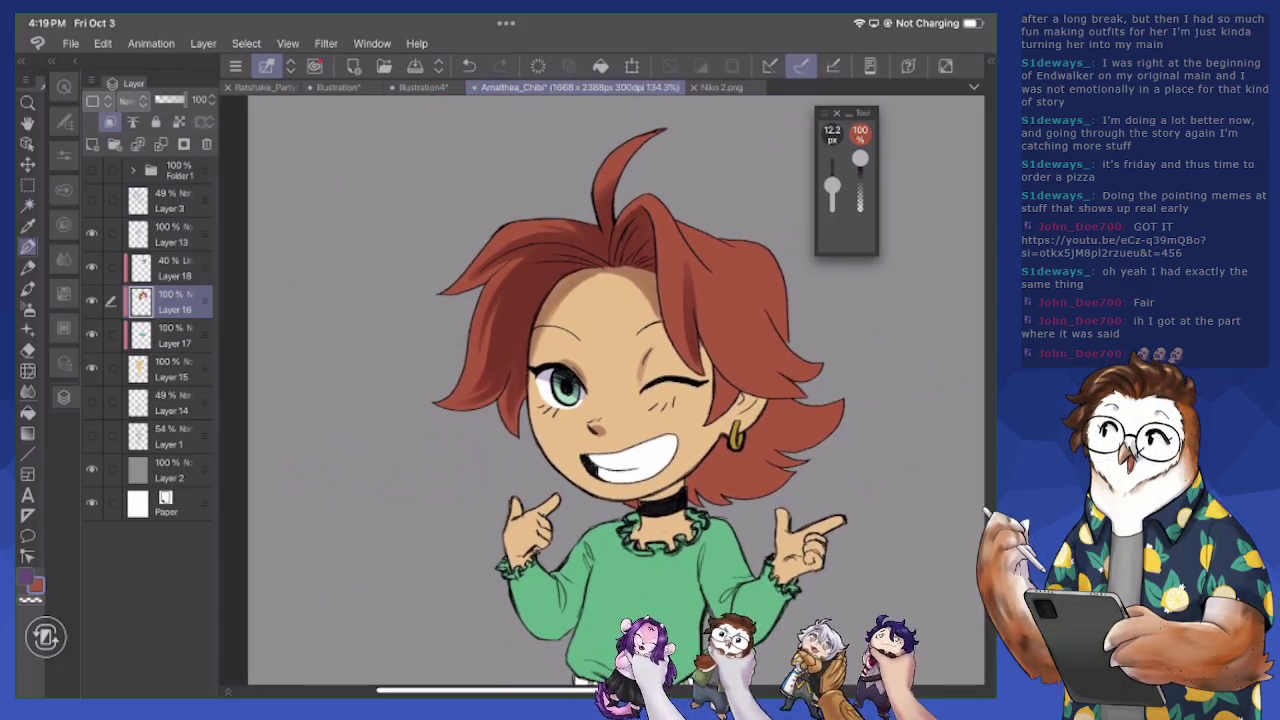
scroll(600, 390, "up", 2)
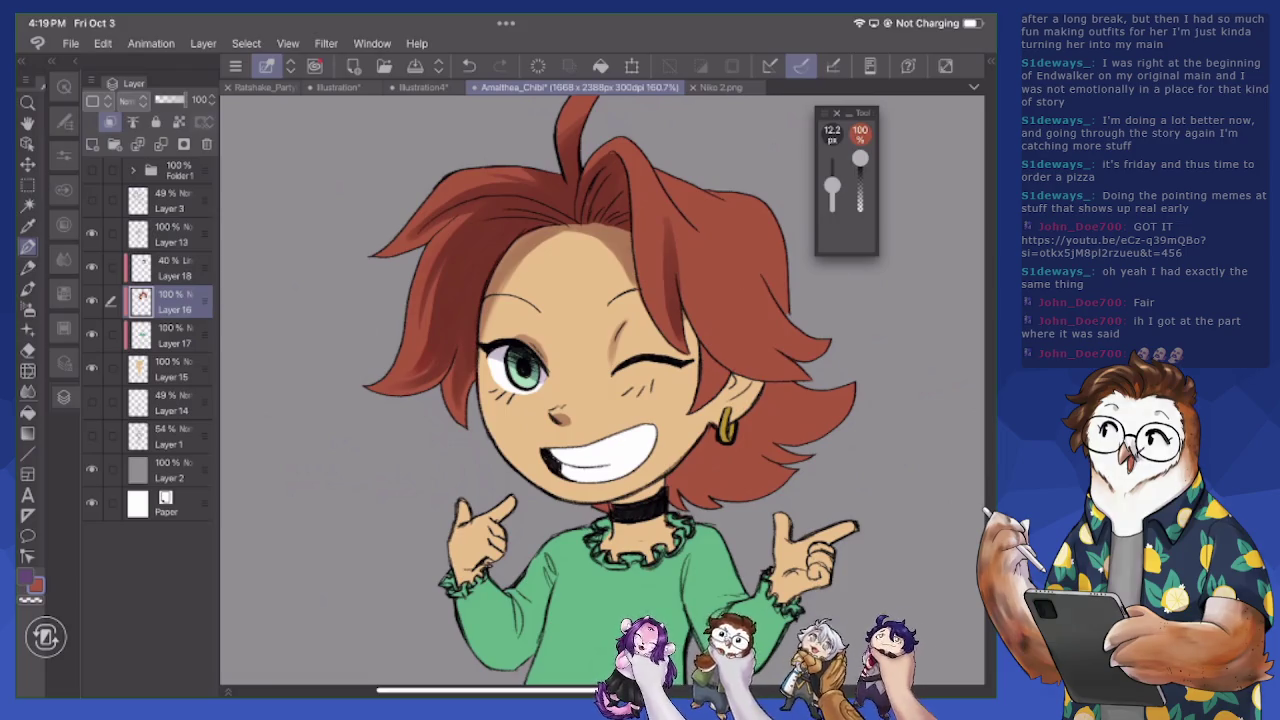
left_click(30, 583)
Set white as the drawing colour, then pick Layer 18 and the shading brush in purple
left_click(221, 200)
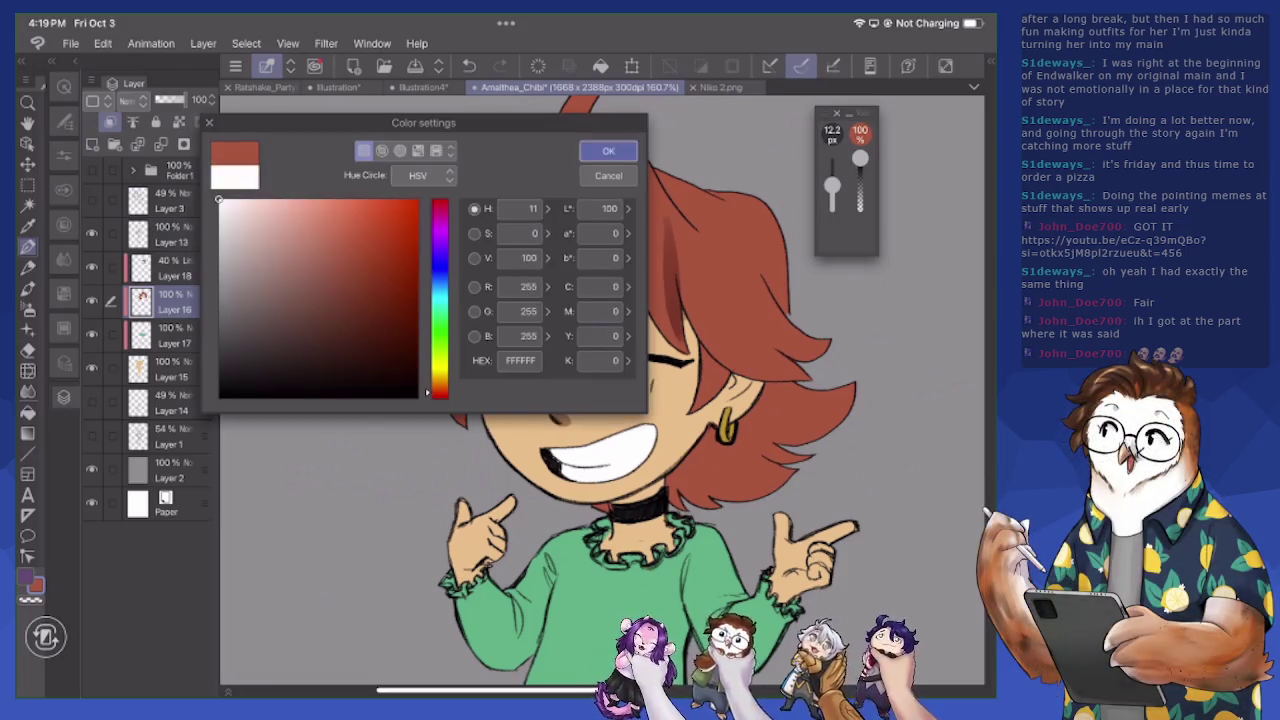
left_click(608, 150)
left_click(175, 268)
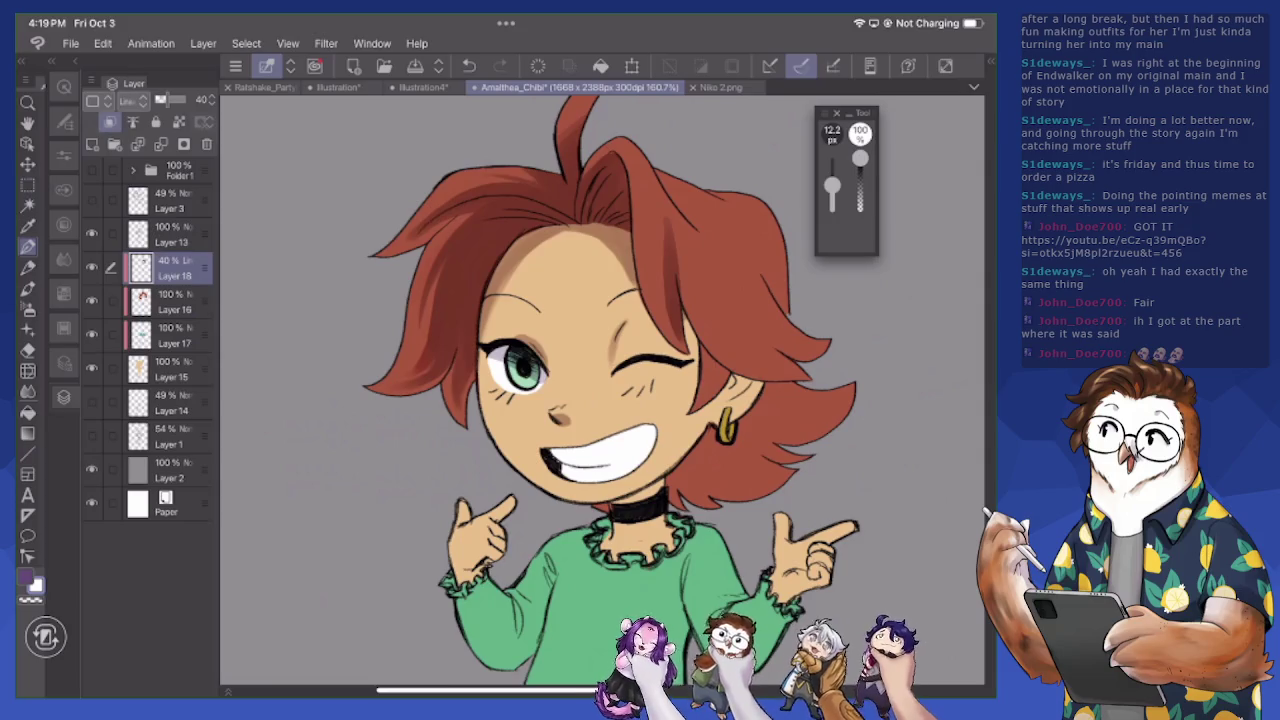
left_click(28, 288)
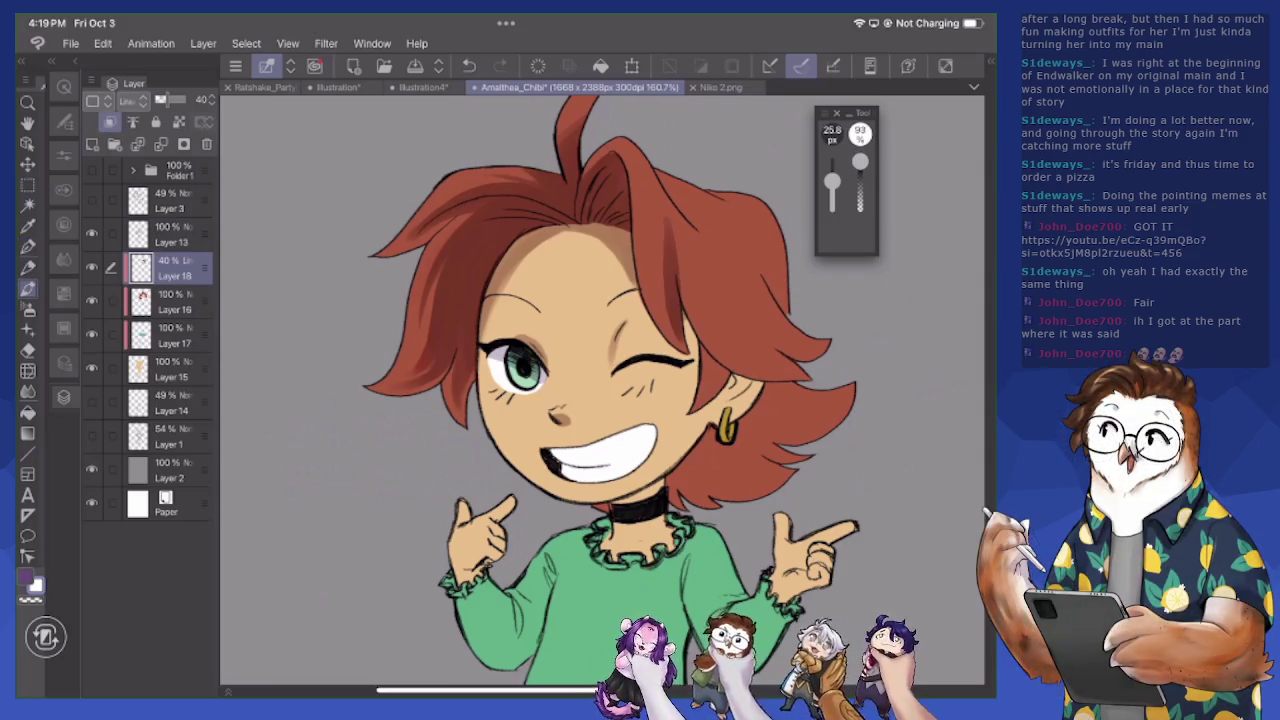
key("x")
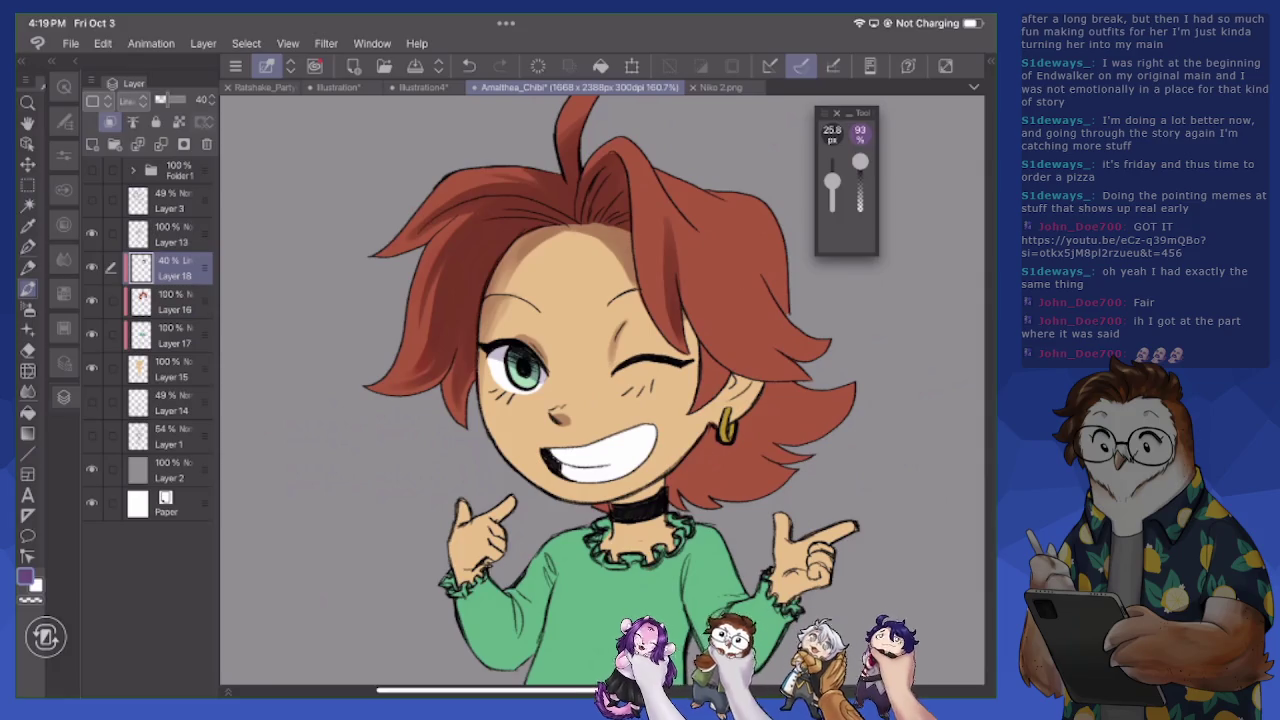
Shade the hair beside the winking eye, the ear and the right side in purple
left_click_drag(690, 316, 693, 392)
mouse_move(680, 262)
left_mouse_down()
mouse_move(732, 366)
mouse_move(808, 385)
left_mouse_up()
left_click_drag(756, 262, 784, 310)
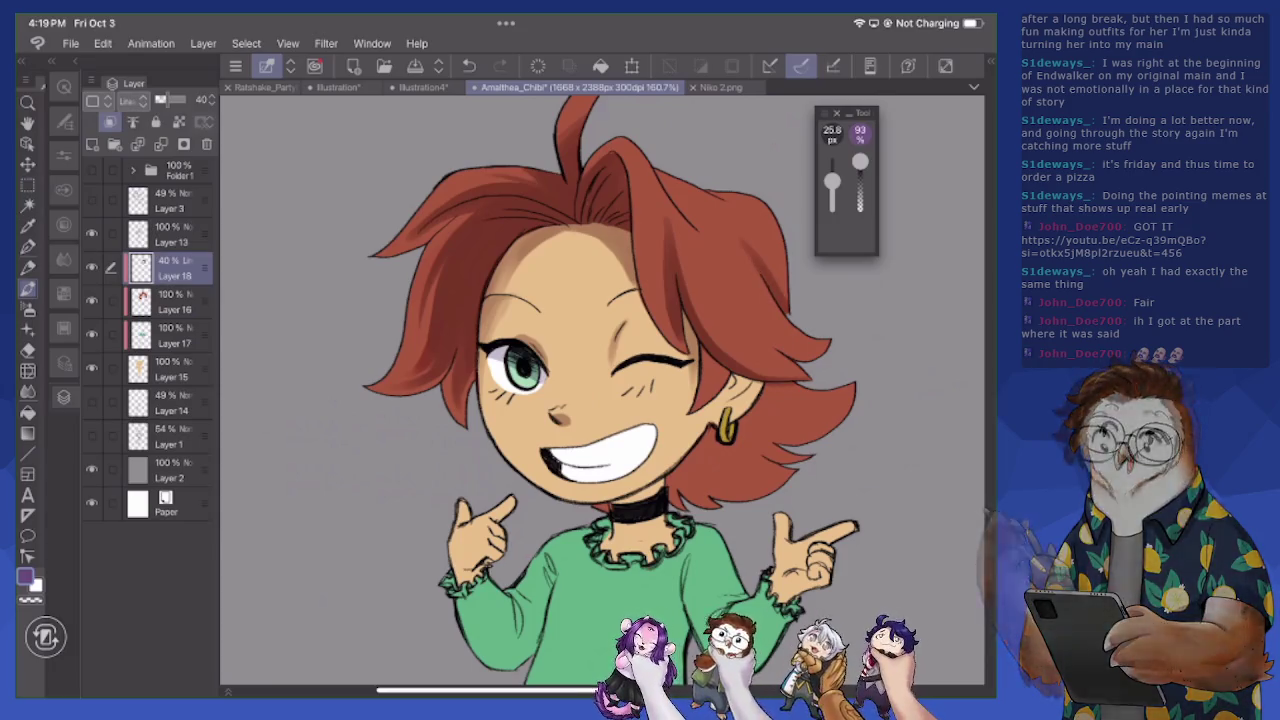
left_click_drag(782, 262, 774, 310)
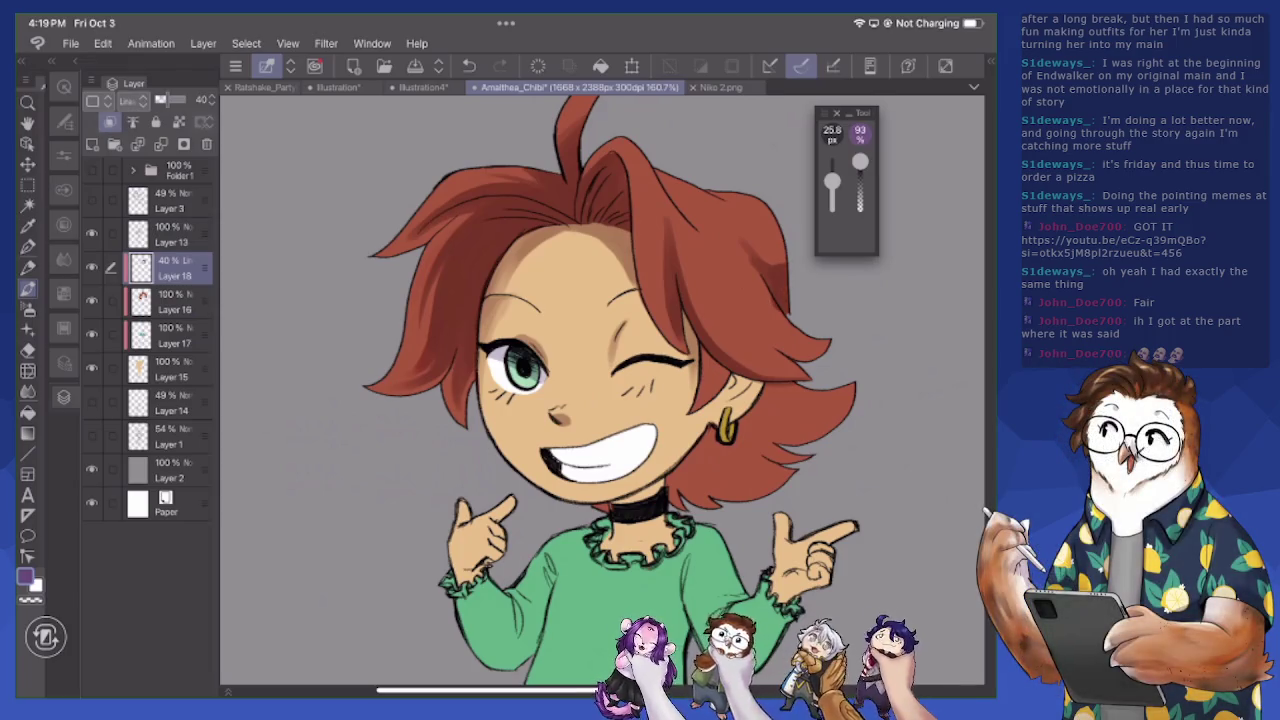
key("p")
double_click(24, 578)
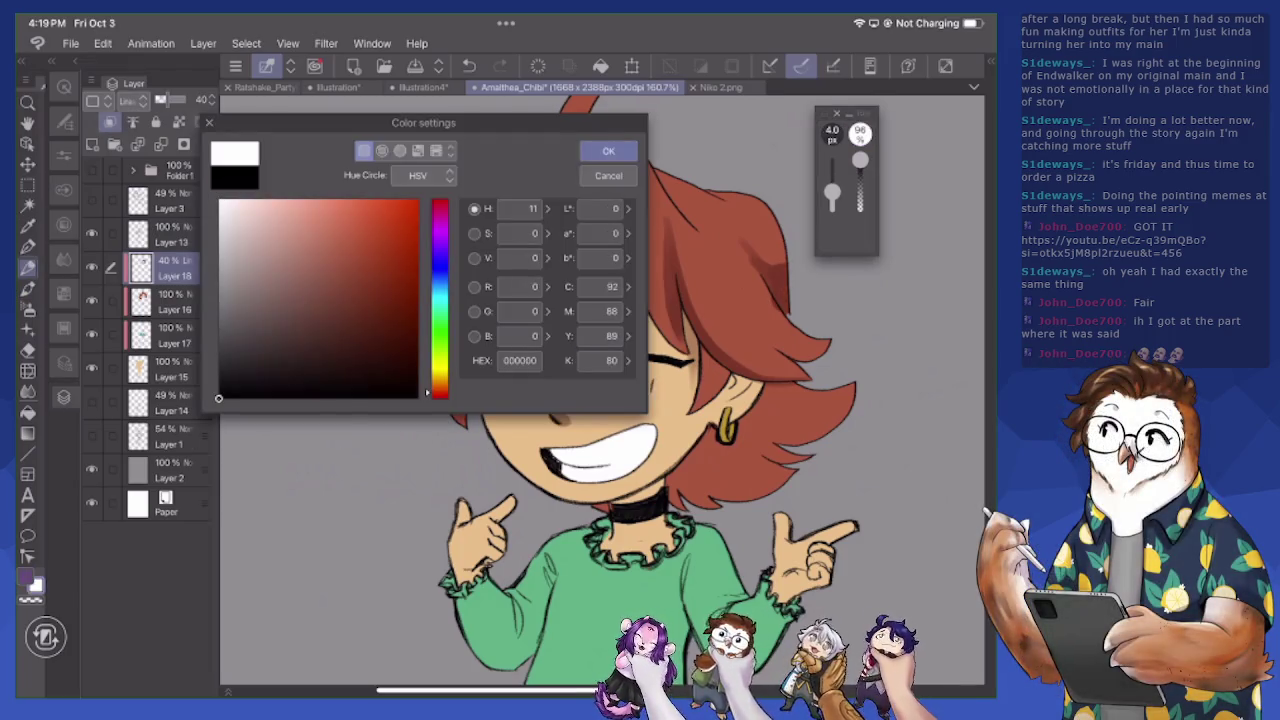
Confirm black, then draw and erase a stray line in the top-right hair on Layer 13
left_click(608, 150)
left_click(165, 234)
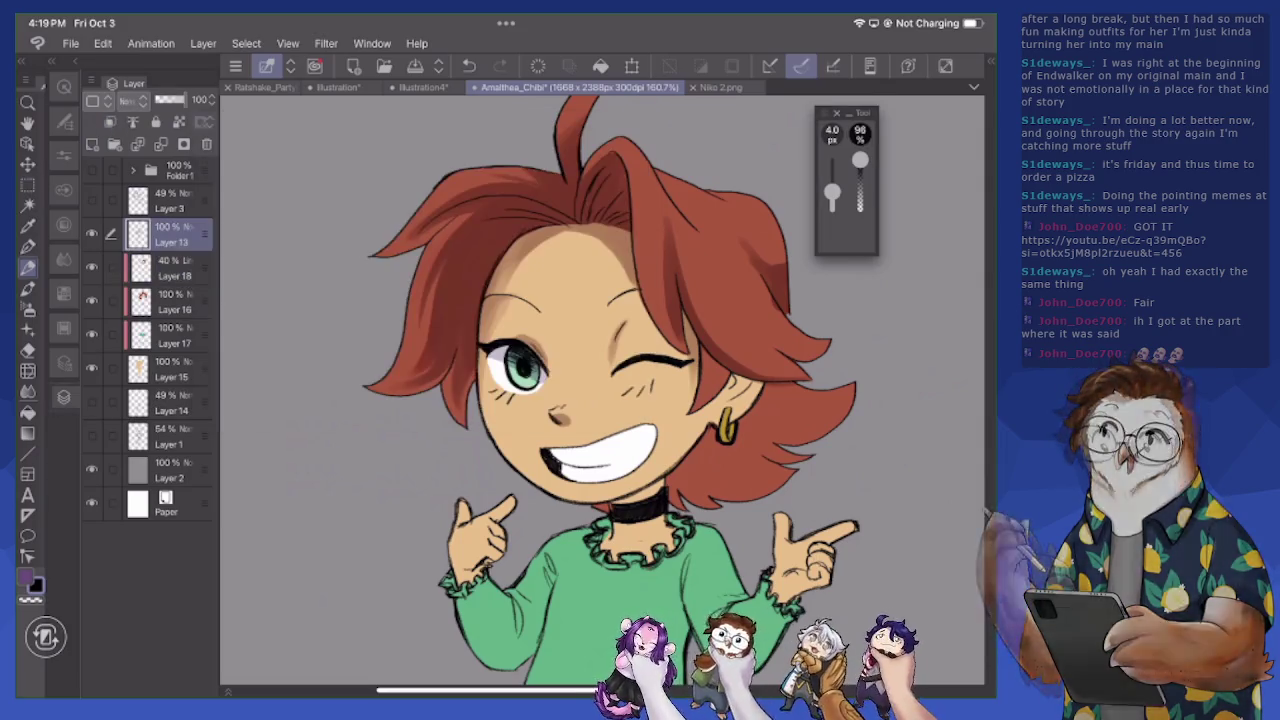
mouse_move(713, 195)
left_mouse_down()
mouse_move(778, 229)
mouse_move(786, 256)
mouse_move(712, 186)
mouse_move(780, 248)
left_mouse_up()
key("e")
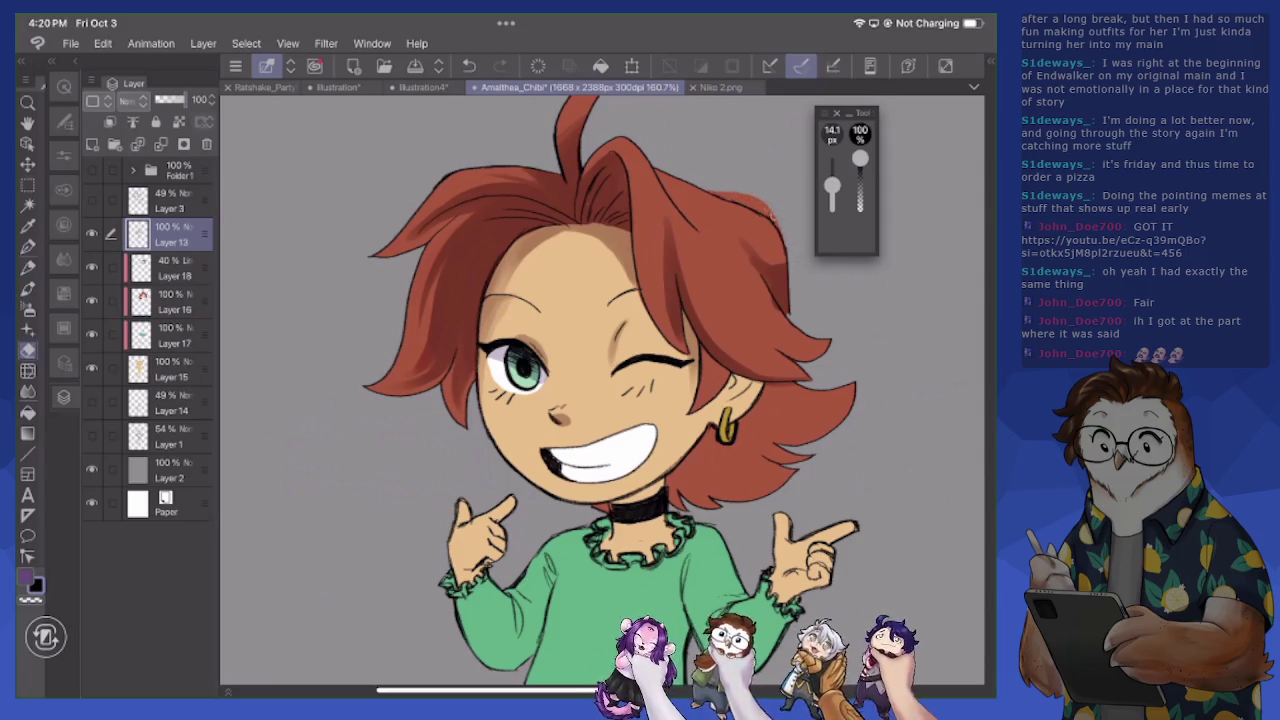
key("p")
Re-line the top-right hair edge, erase a short piece of it, and move to Layer 15
mouse_move(708, 190)
left_mouse_down()
mouse_move(780, 233)
mouse_move(788, 256)
left_mouse_up()
key("e")
left_click_drag(776, 220, 786, 252)
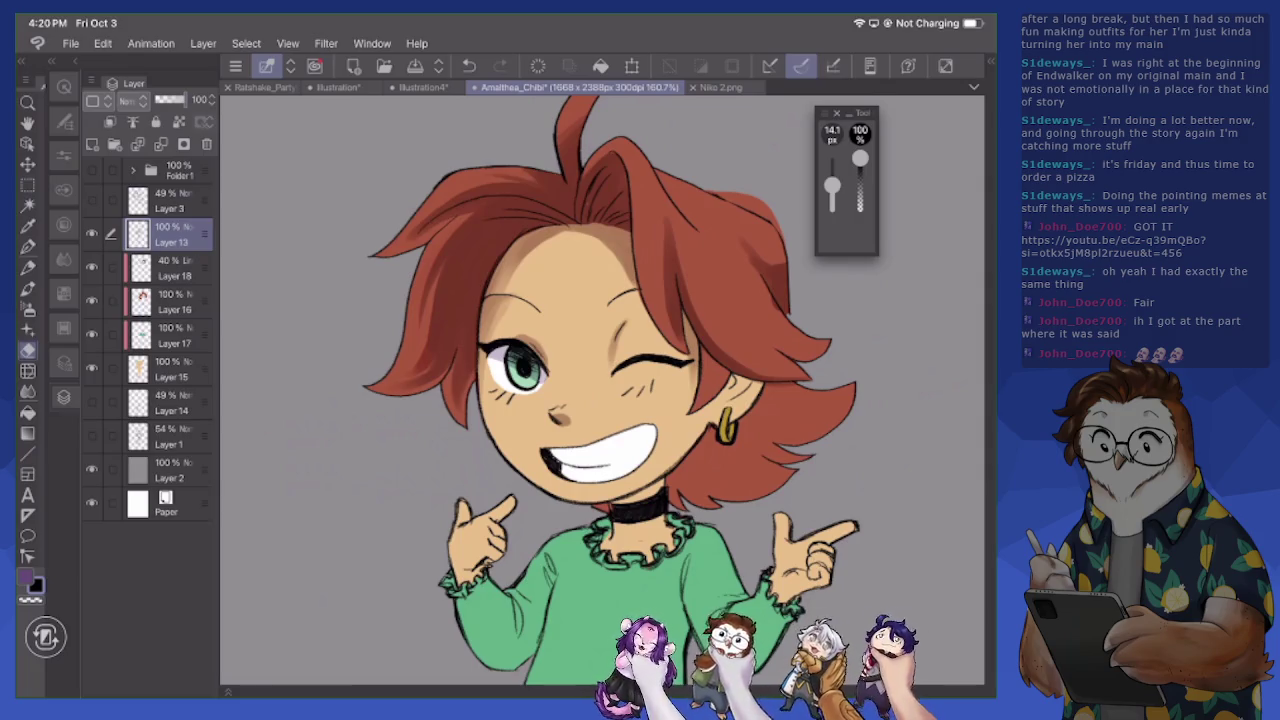
left_click(170, 369)
scroll(500, 400, "up", 2)
Remove a stray light hair stroke and select Layer 18 for hair shading
key("p")
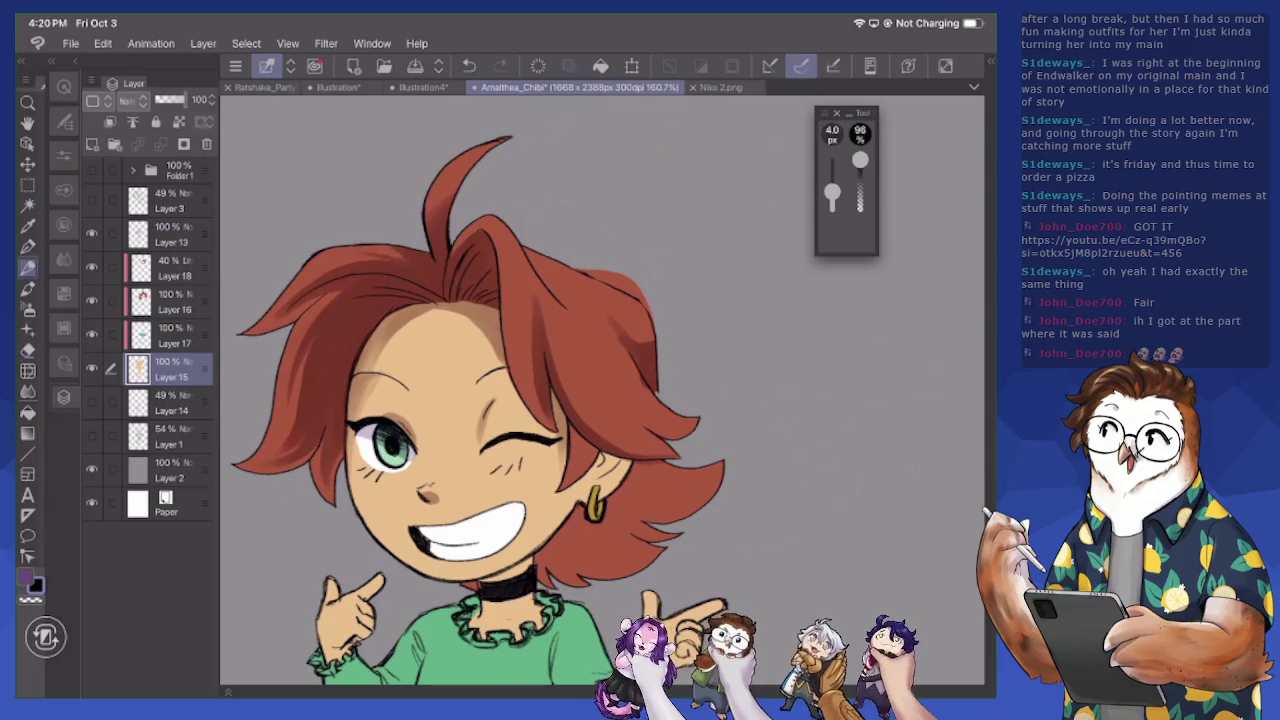
left_click_drag(576, 252, 660, 290)
key("e")
left_click_drag(592, 260, 660, 292)
left_click(170, 267)
scroll(500, 400, "up", 1)
key("p")
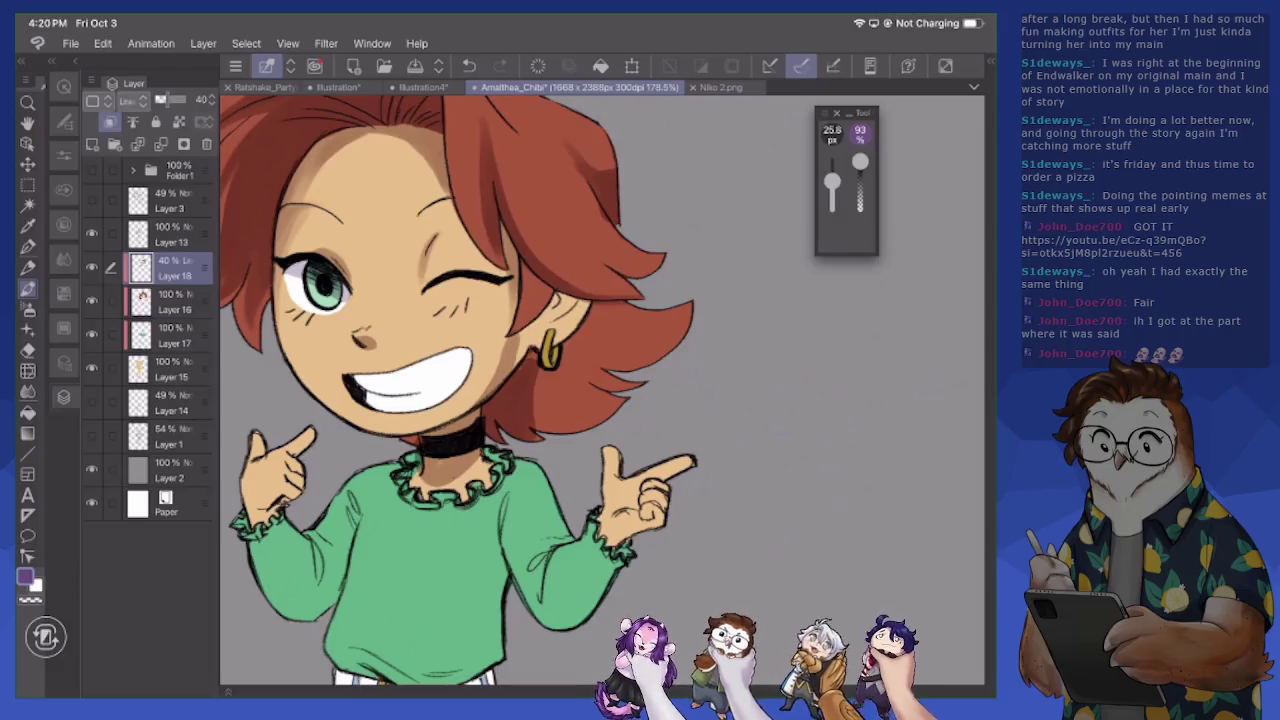
Shade the hair beside and below the ear and along the right side in purple
left_click_drag(514, 290, 496, 372)
left_click_drag(532, 304, 518, 364)
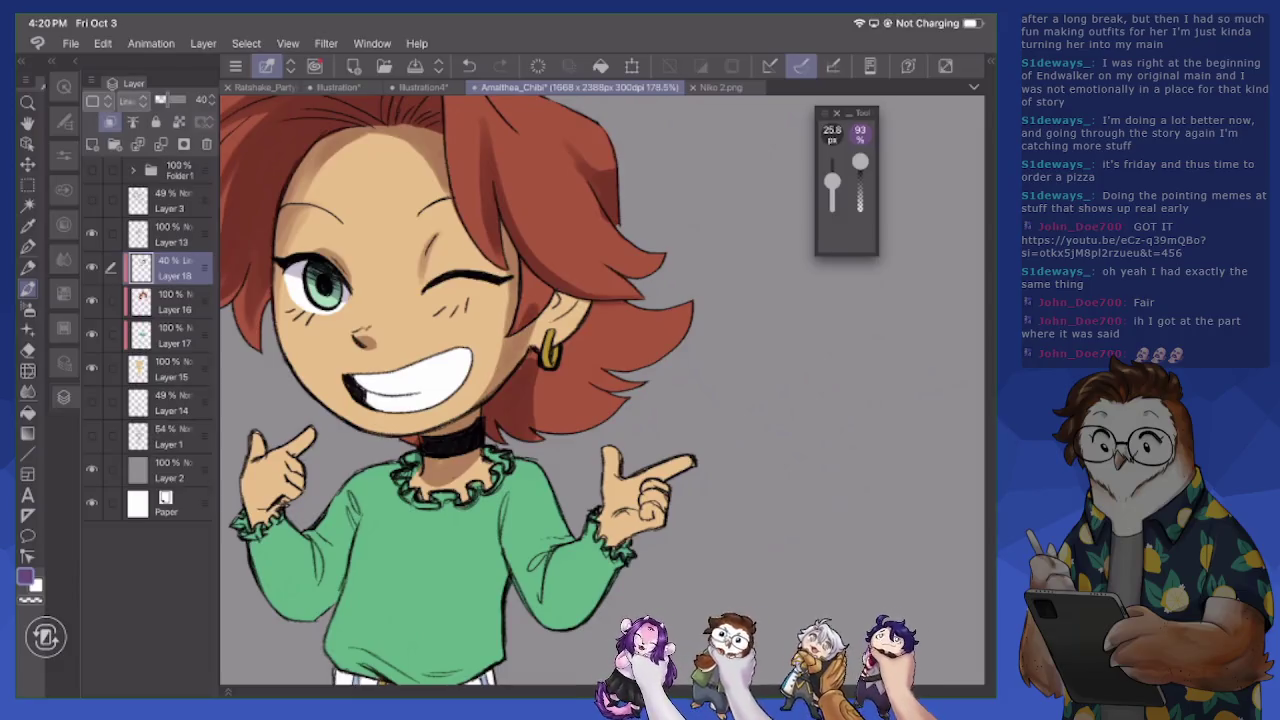
mouse_move(546, 266)
left_mouse_down()
mouse_move(526, 310)
mouse_move(540, 318)
mouse_move(528, 352)
left_mouse_up()
mouse_move(572, 302)
left_mouse_down()
mouse_move(544, 352)
mouse_move(578, 308)
left_mouse_up()
mouse_move(536, 348)
left_mouse_down()
mouse_move(520, 360)
mouse_move(536, 396)
left_mouse_up()
left_click_drag(598, 392, 534, 432)
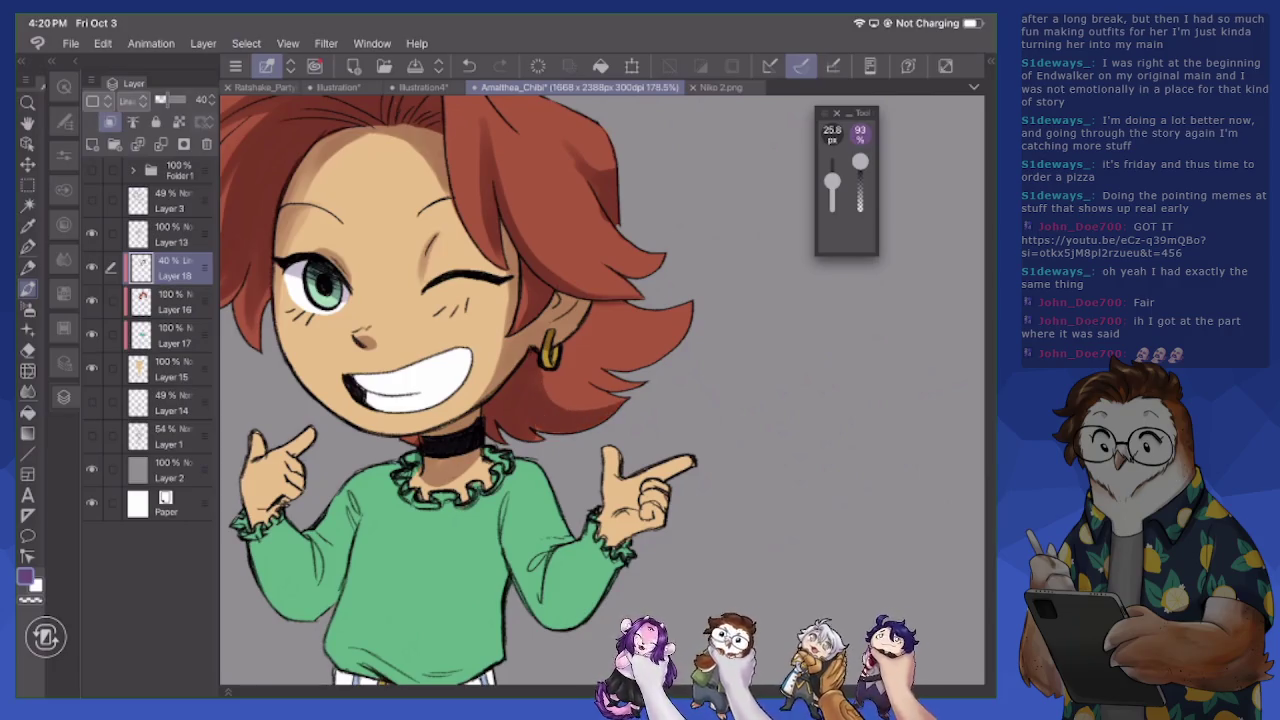
mouse_move(622, 370)
left_mouse_down()
mouse_move(568, 392)
mouse_move(616, 390)
left_mouse_up()
mouse_move(682, 334)
left_mouse_down()
mouse_move(594, 368)
mouse_move(692, 306)
left_mouse_up()
mouse_move(648, 238)
left_mouse_down()
mouse_move(570, 272)
mouse_move(586, 276)
mouse_move(558, 254)
mouse_move(572, 272)
left_mouse_up()
Soften two hair shading spots with white, then add more darker purple strokes
key("x")
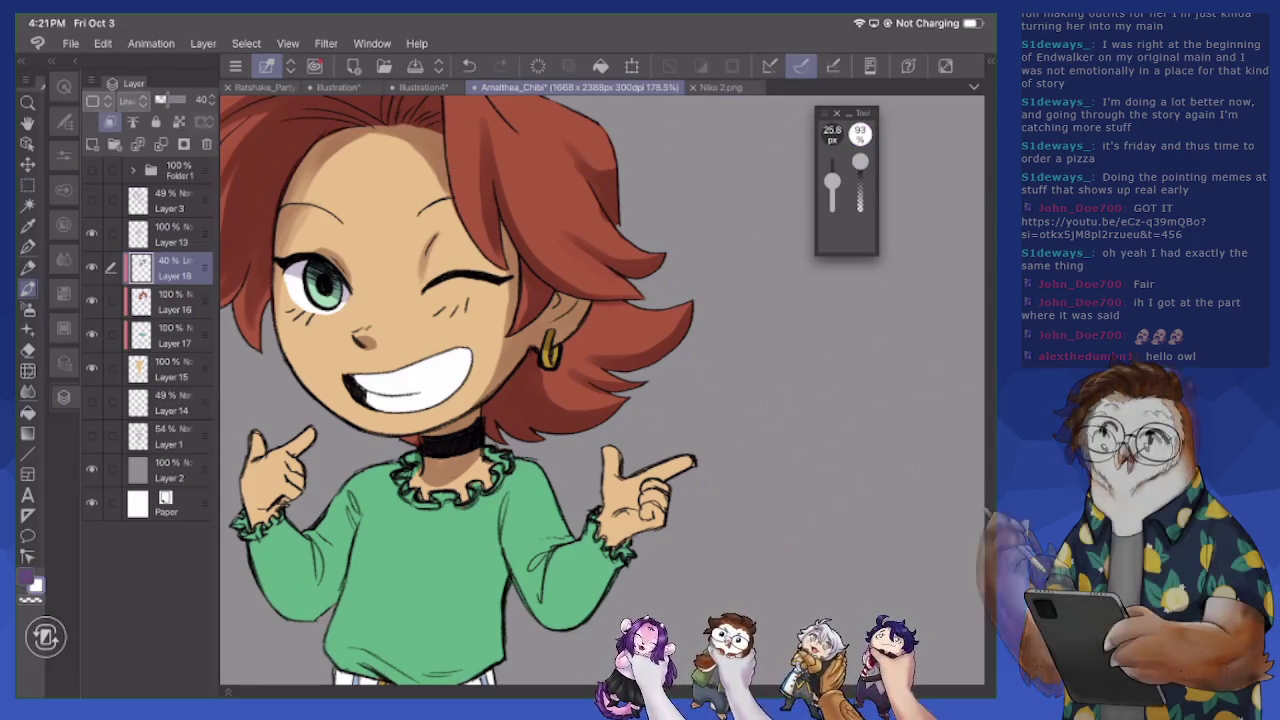
left_click_drag(648, 259, 612, 265)
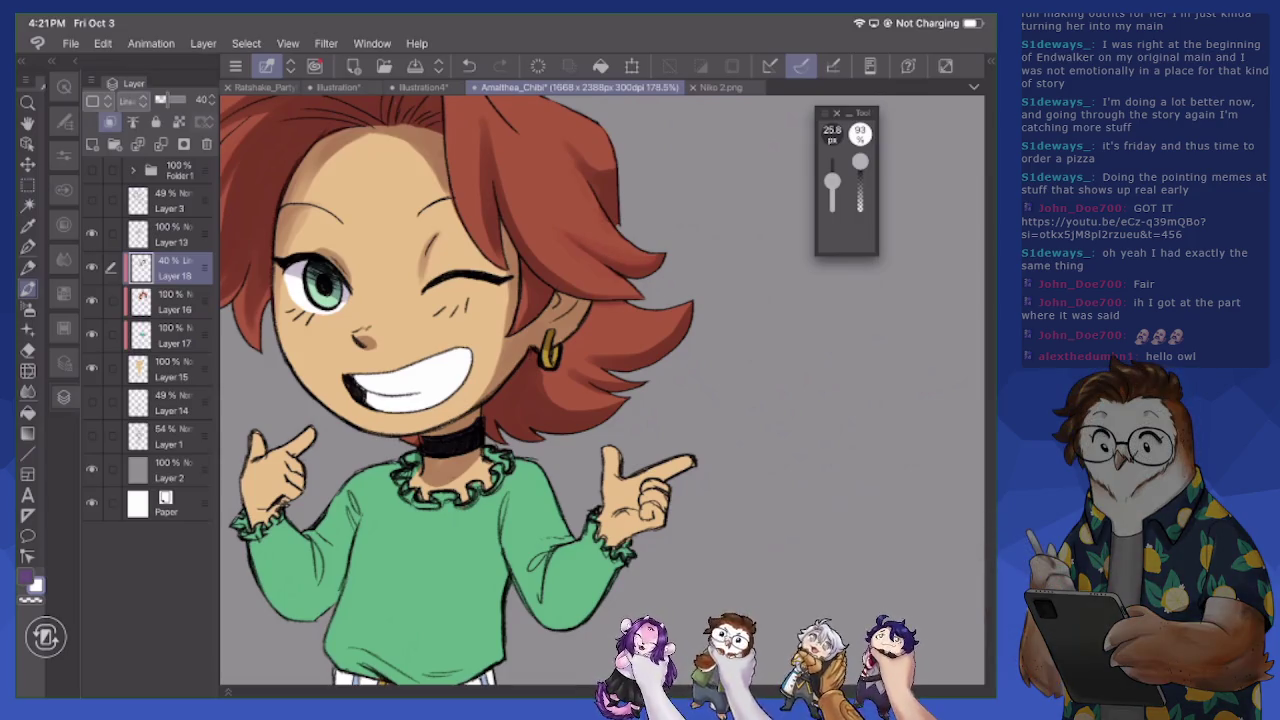
left_click_drag(614, 152, 572, 178)
key("x")
left_click_drag(612, 220, 586, 178)
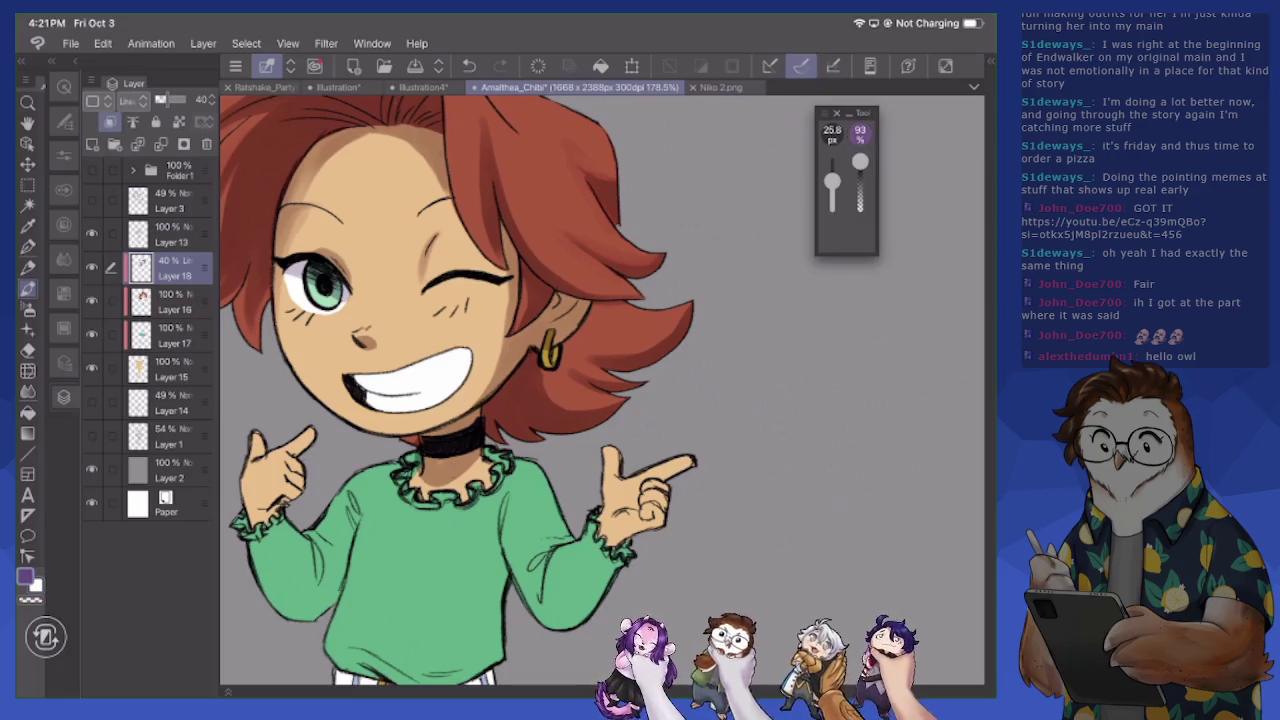
mouse_move(572, 280)
left_mouse_down()
mouse_move(508, 198)
mouse_move(636, 294)
left_mouse_up()
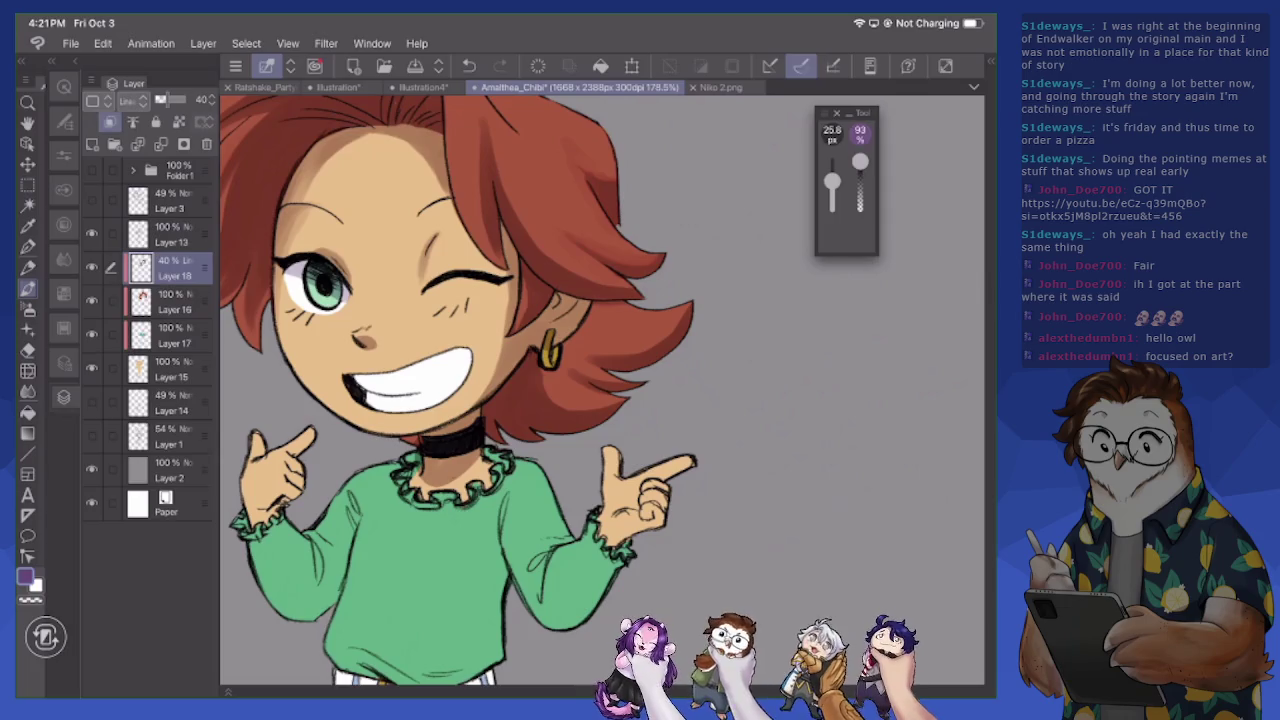
scroll(482, 390, "up", 3)
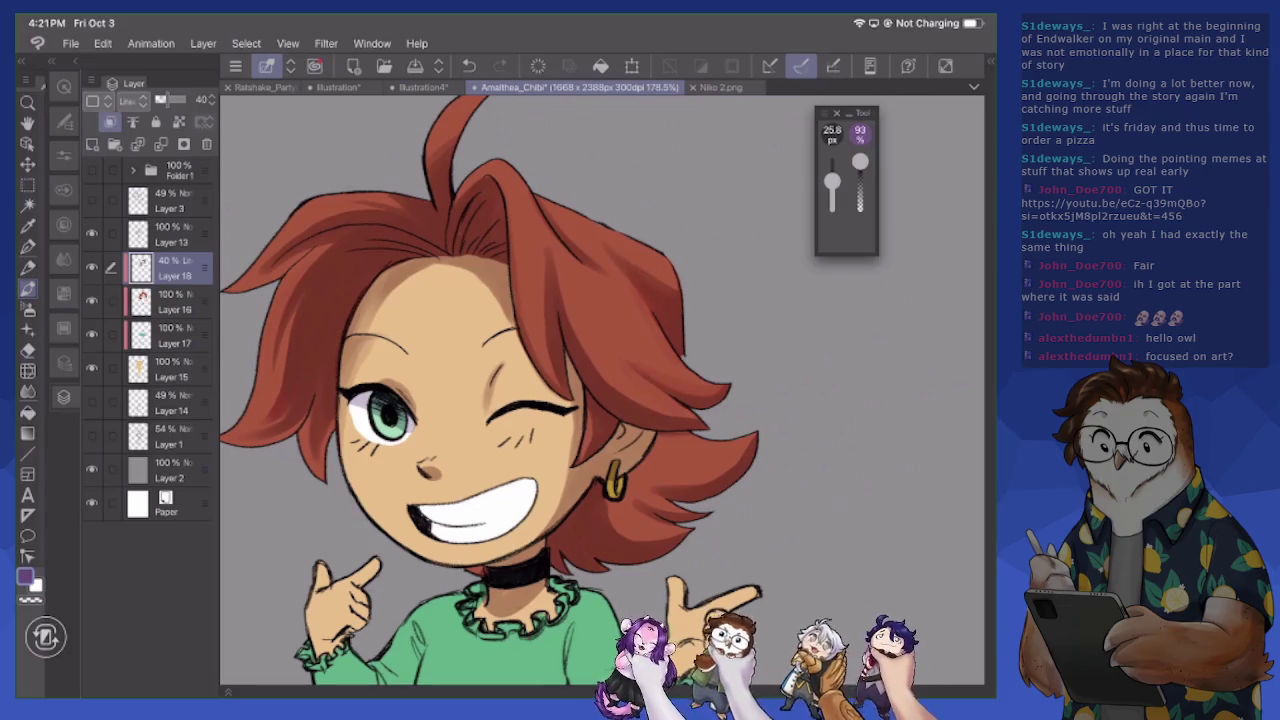
Add two purple shading strands and a small shadow in the hair beside the earring
left_click_drag(656, 444, 714, 442)
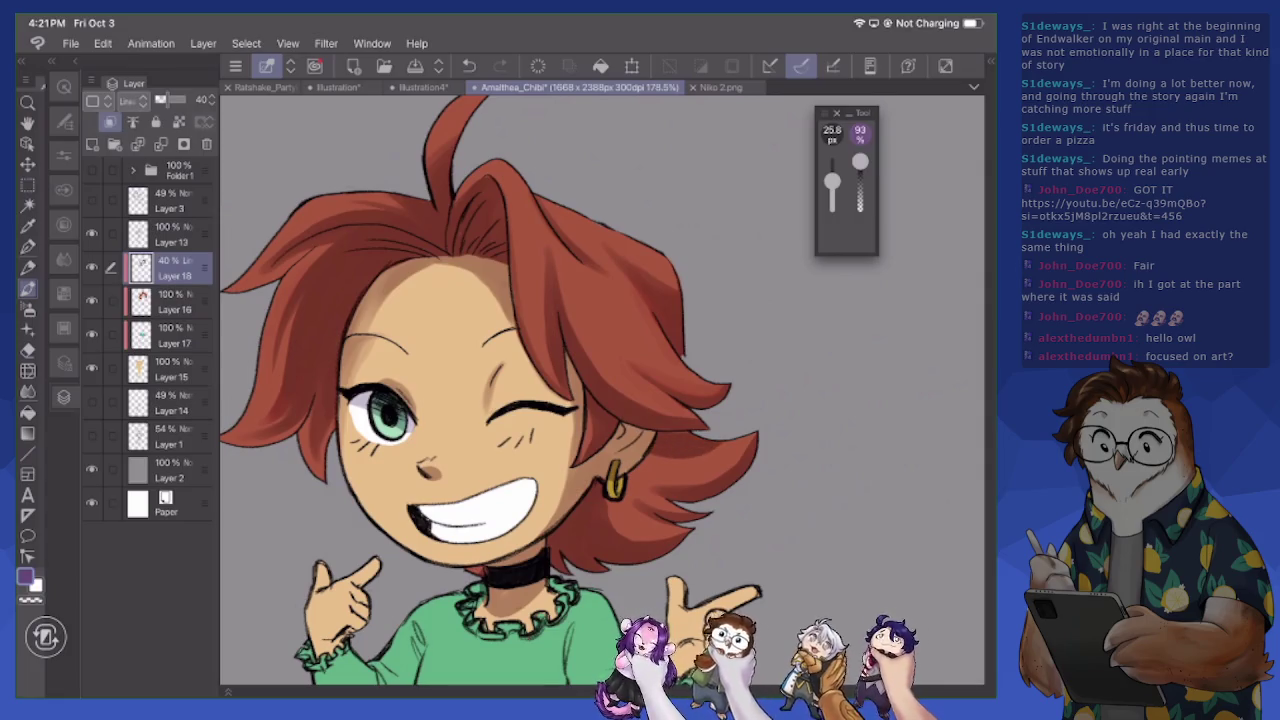
left_click_drag(650, 466, 718, 460)
left_click_drag(617, 479, 623, 487)
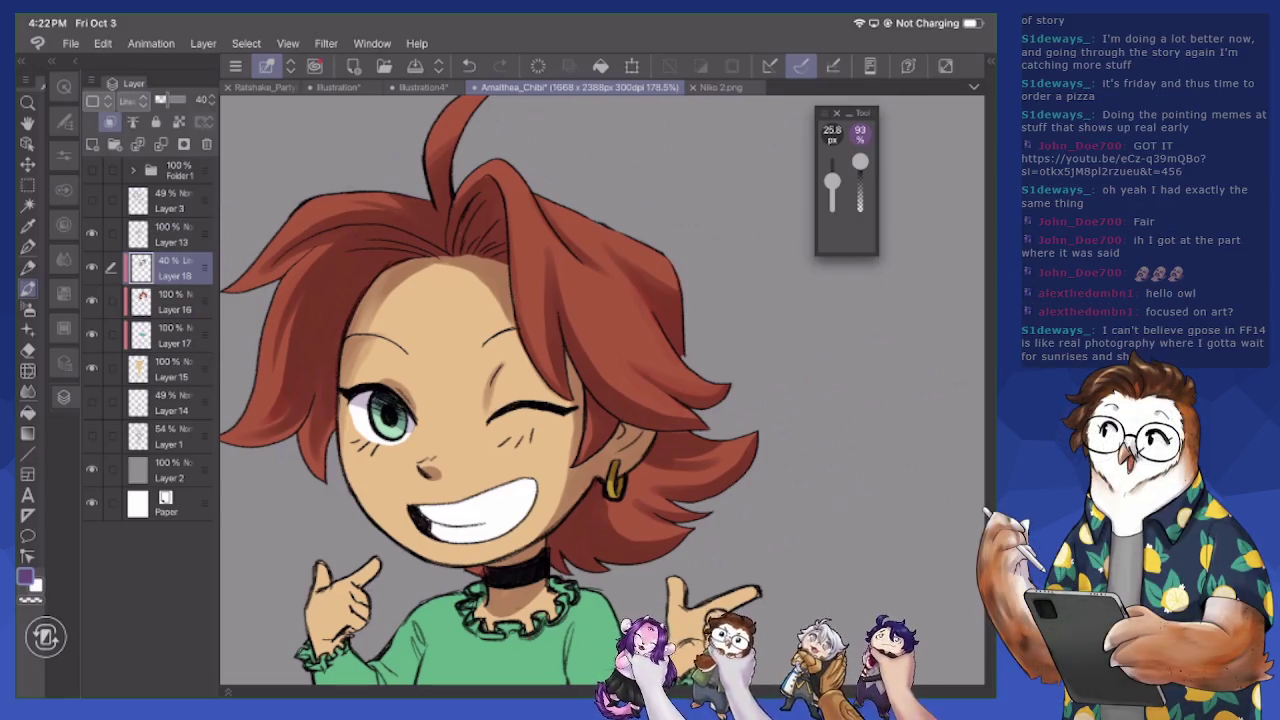
key("x")
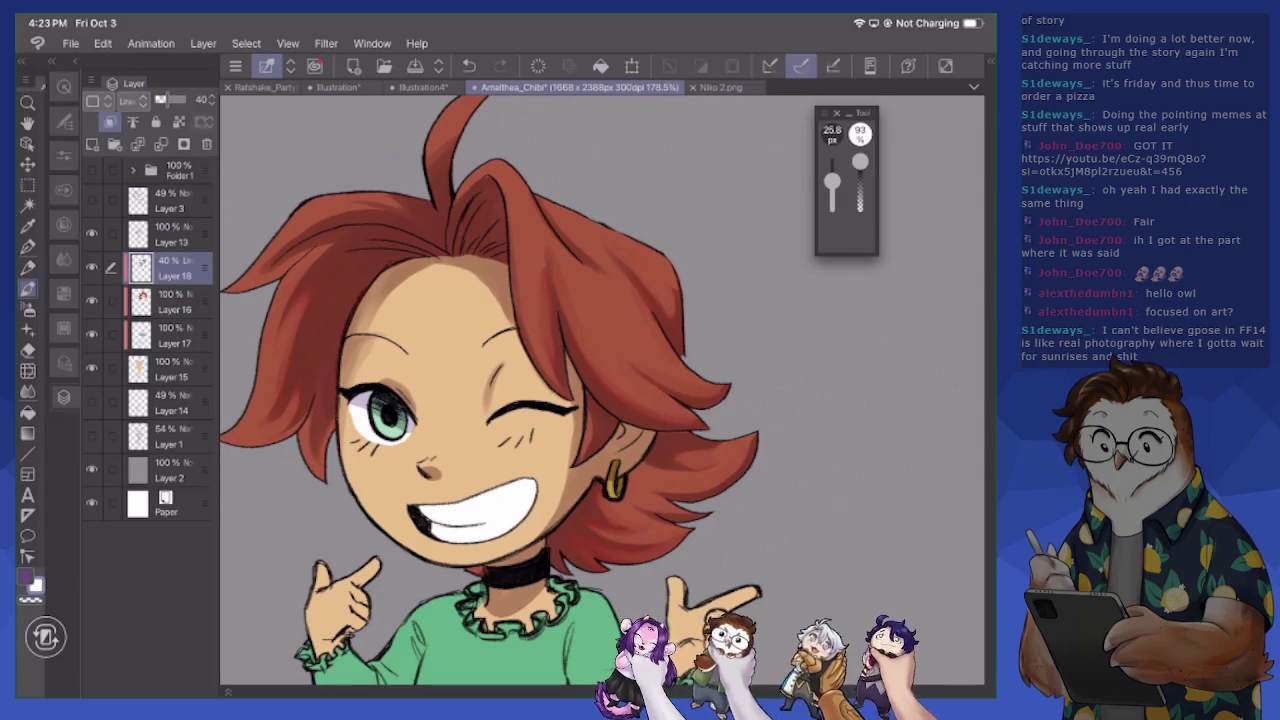
Shade the left cheek's hair edge, brighten a spot on top, and zoom out to 112.4%
left_click_drag(307, 414, 309, 460)
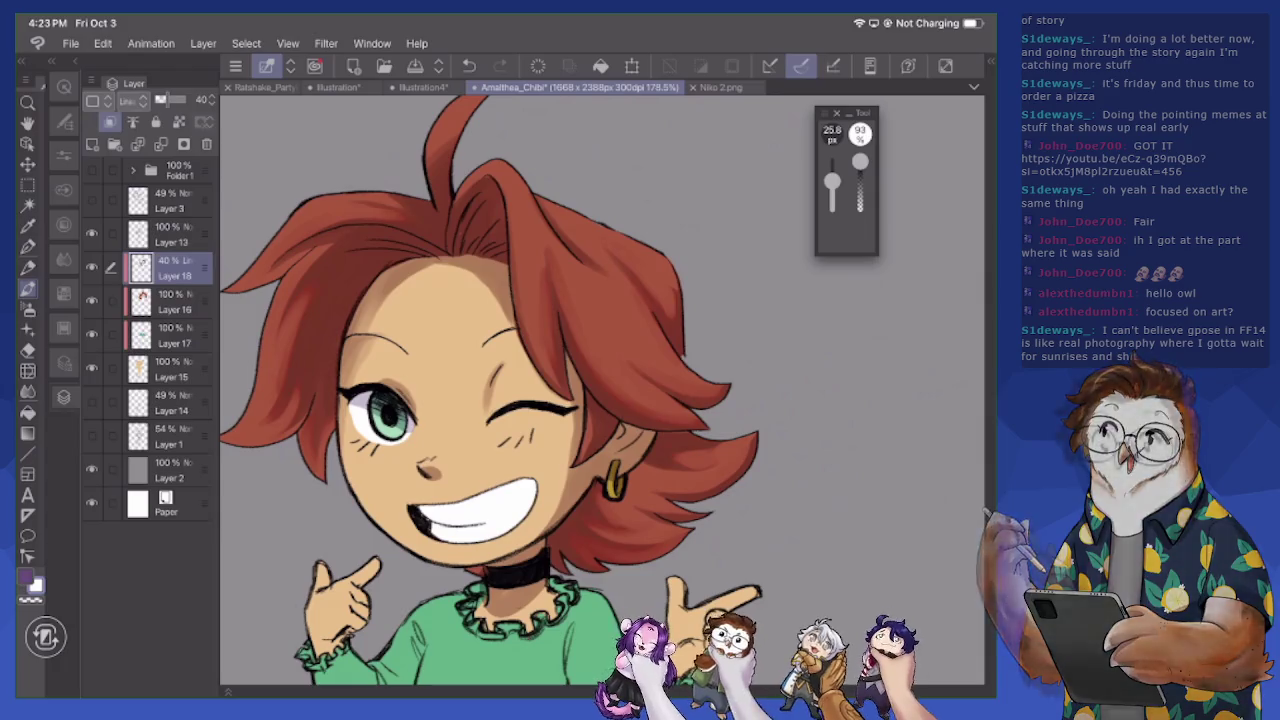
left_click_drag(390, 208, 417, 196)
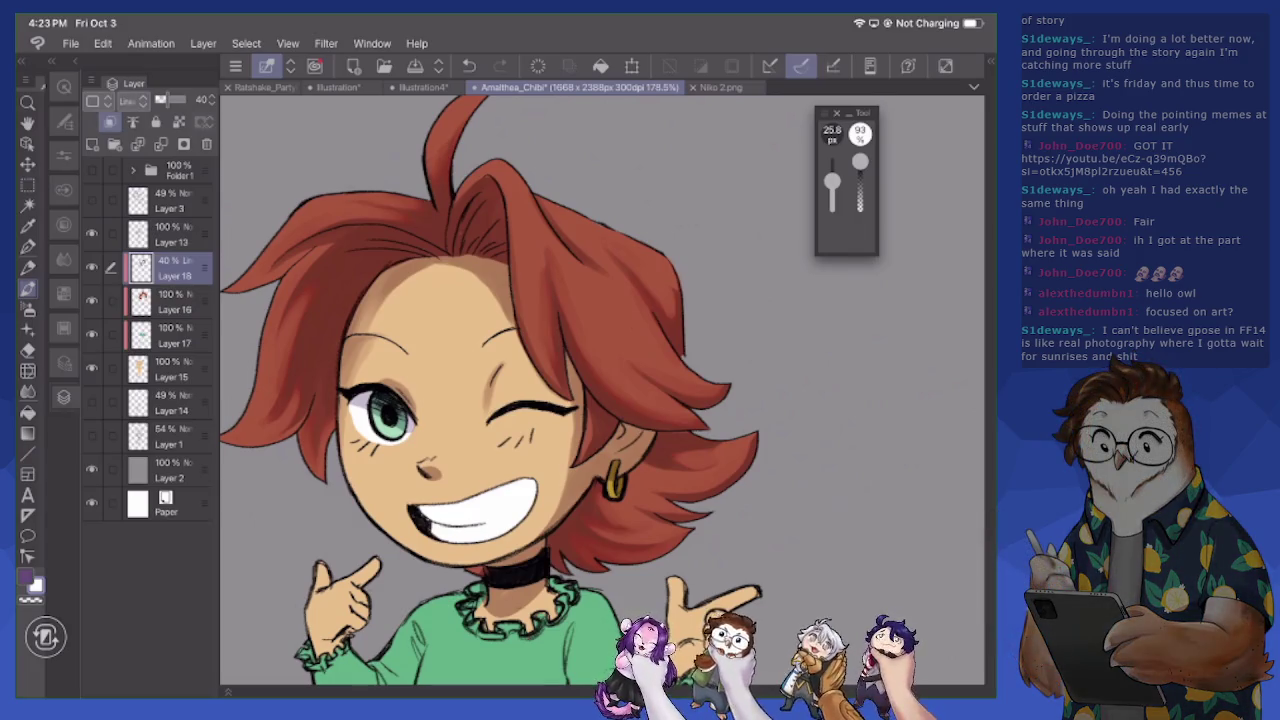
scroll(490, 400, "down", 3)
scroll(490, 400, "down", 2)
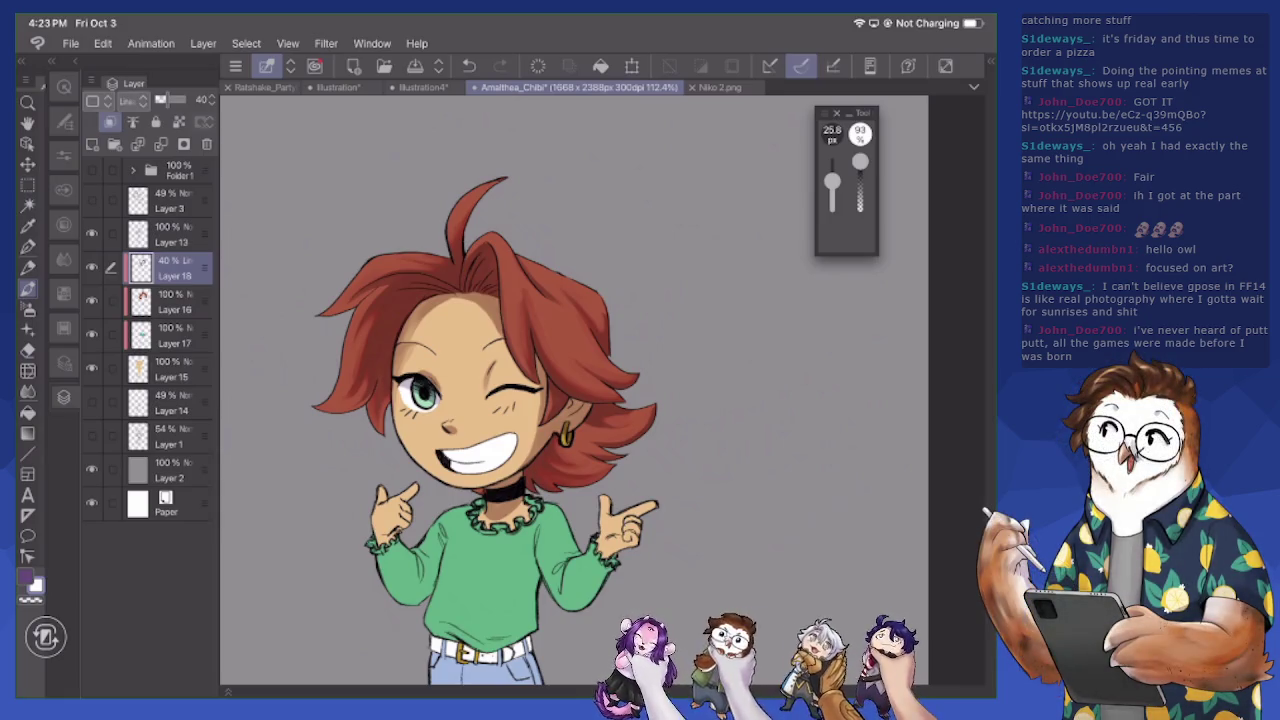
Shade the sweater under the right arm, the left thumb and the neck below the choker
scroll(574, 390, "down", 5)
scroll(574, 390, "up", 3)
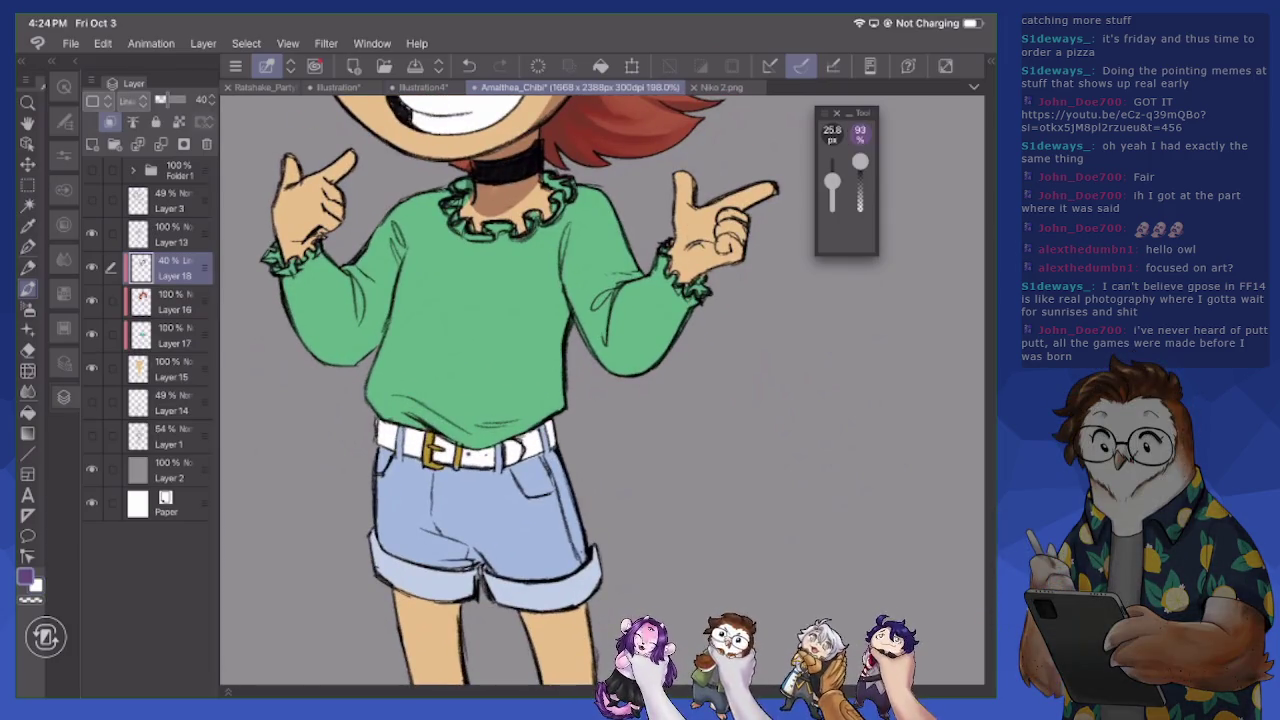
left_click_drag(556, 236, 560, 338)
mouse_move(566, 290)
left_mouse_down()
mouse_move(564, 316)
mouse_move(604, 332)
left_mouse_up()
mouse_move(614, 286)
left_mouse_down()
mouse_move(650, 274)
mouse_move(672, 288)
mouse_move(740, 254)
mouse_move(732, 212)
mouse_move(778, 192)
left_mouse_up()
mouse_move(292, 246)
left_mouse_down()
mouse_move(338, 210)
mouse_move(330, 176)
mouse_move(352, 160)
mouse_move(297, 160)
left_mouse_up()
mouse_move(466, 198)
left_mouse_down()
mouse_move(508, 220)
mouse_move(464, 190)
mouse_move(464, 212)
left_mouse_up()
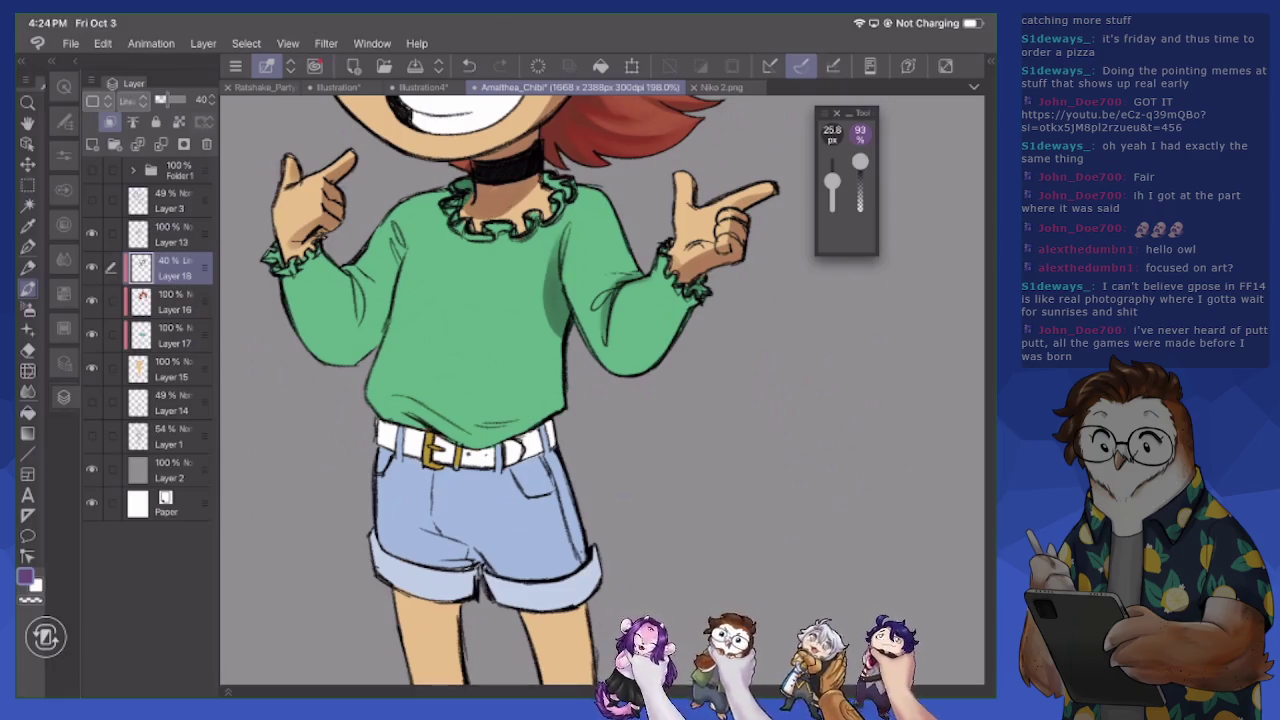
mouse_move(530, 178)
left_mouse_down()
mouse_move(570, 196)
mouse_move(522, 216)
left_mouse_up()
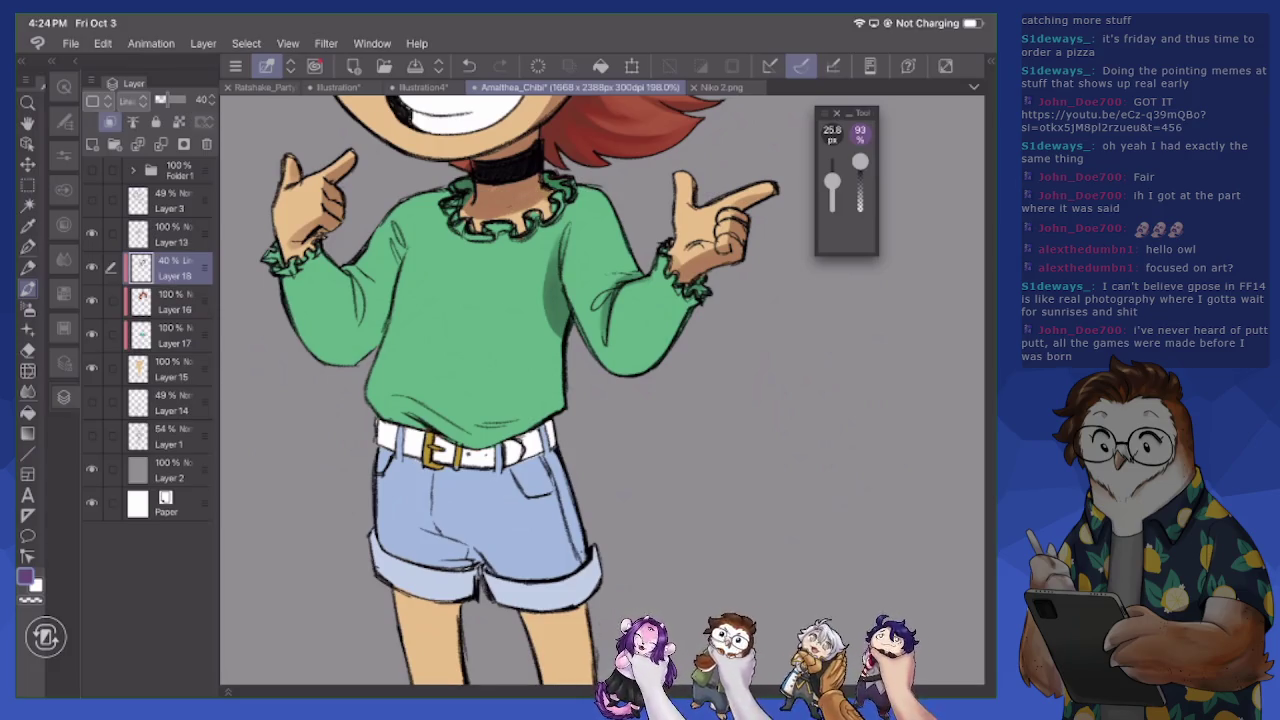
Rotate and zoom the view onto the face, then shade the left side of the teeth lavender
left_click_drag(600, 250, 600, 450)
mouse_move(600, 390)
left_mouse_down()
mouse_move(500, 450)
mouse_move(560, 330)
left_mouse_up()
scroll(550, 250, "up", 3)
left_click_drag(410, 215, 465, 315)
left_click_drag(435, 262, 499, 375)
mouse_move(400, 266)
left_mouse_down()
mouse_move(413, 326)
mouse_move(488, 370)
mouse_move(478, 344)
mouse_move(454, 338)
mouse_move(466, 366)
mouse_move(478, 358)
left_mouse_up()
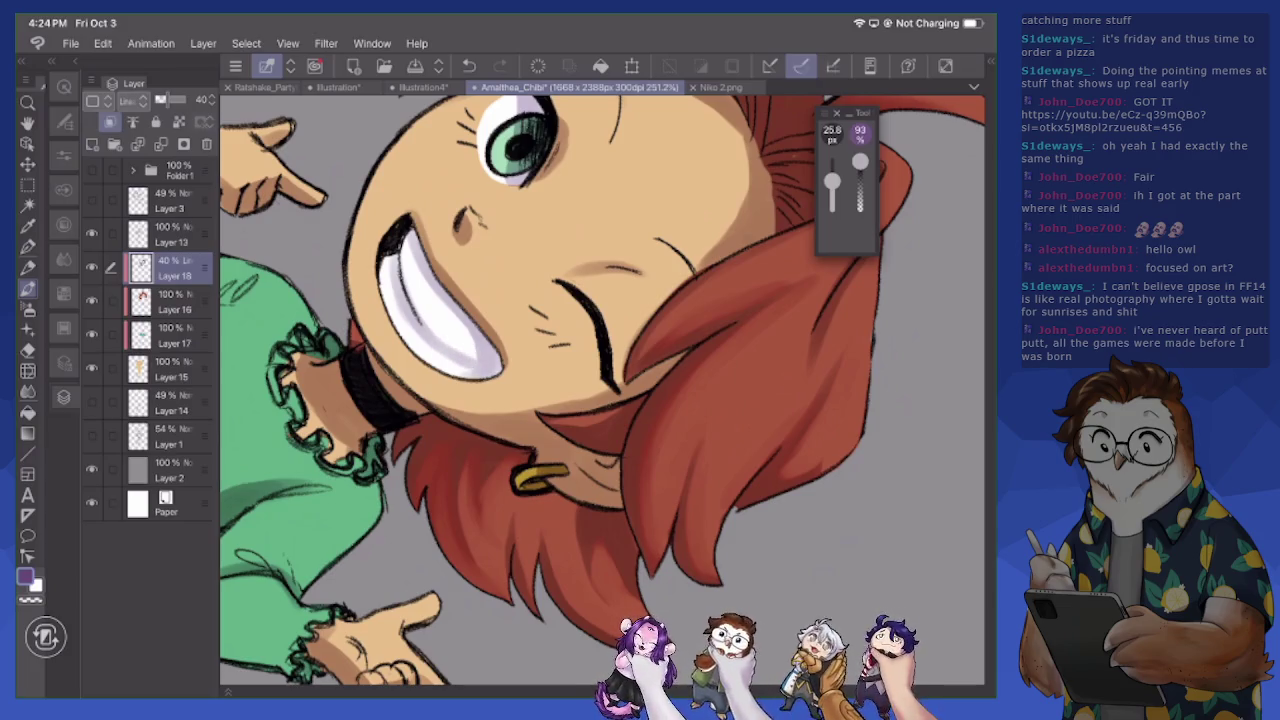
Soften the teeth shading with white strokes
key("c")
left_click_drag(400, 340, 425, 302)
mouse_move(430, 365)
left_mouse_down()
mouse_move(468, 335)
mouse_move(468, 346)
left_mouse_up()
left_click_drag(426, 306, 446, 278)
mouse_move(466, 362)
left_mouse_down()
mouse_move(480, 350)
mouse_move(436, 322)
mouse_move(483, 346)
left_mouse_up()
left_click_drag(462, 372, 484, 354)
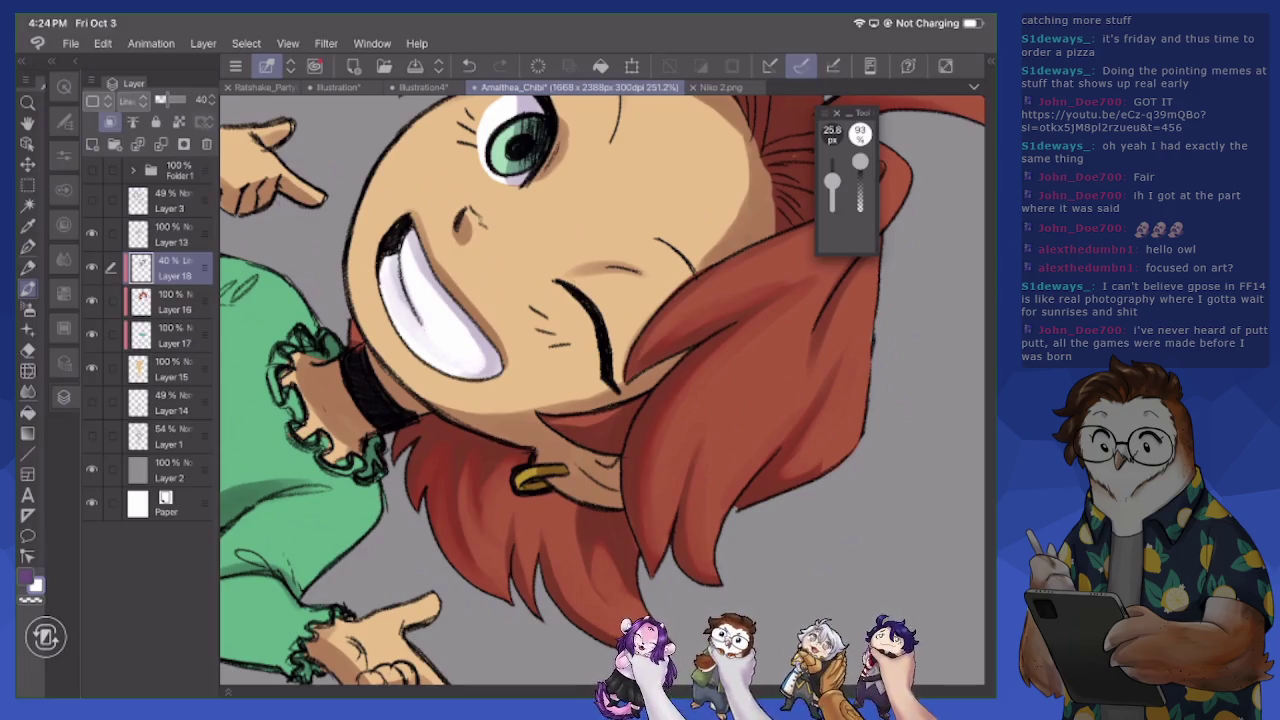
scroll(600, 390, "down", 5)
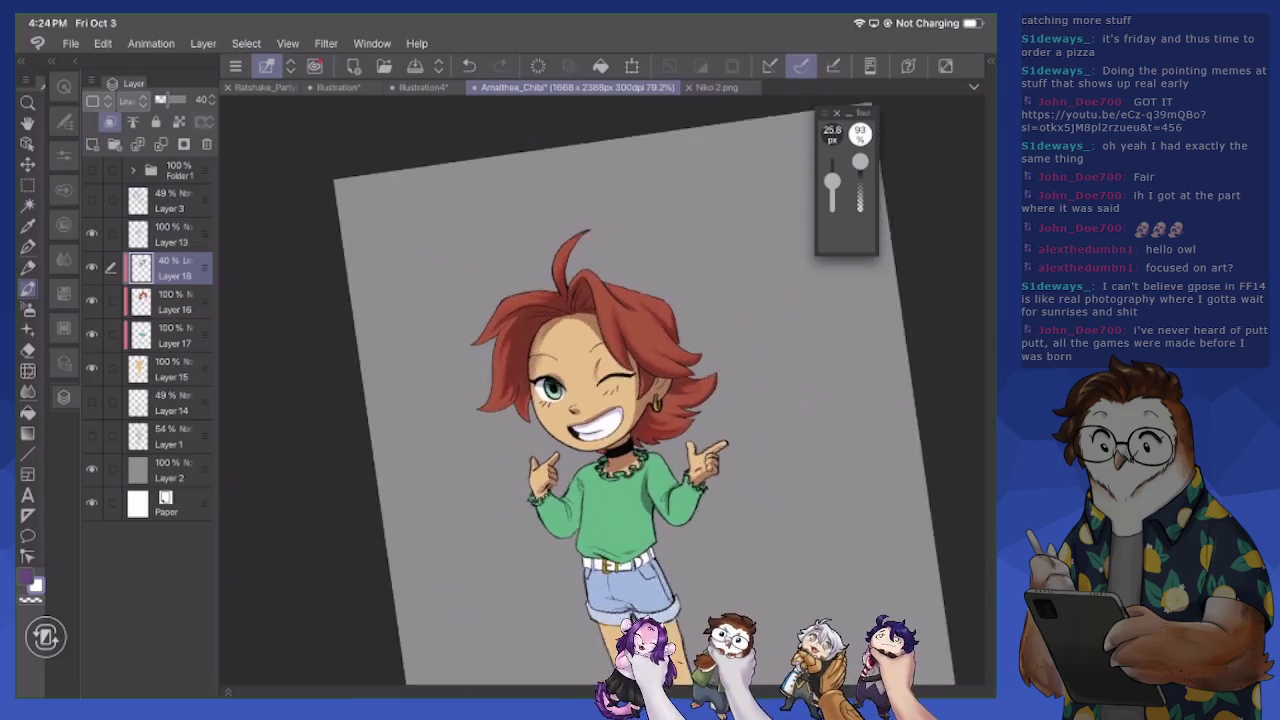
scroll(520, 330, "up", 5)
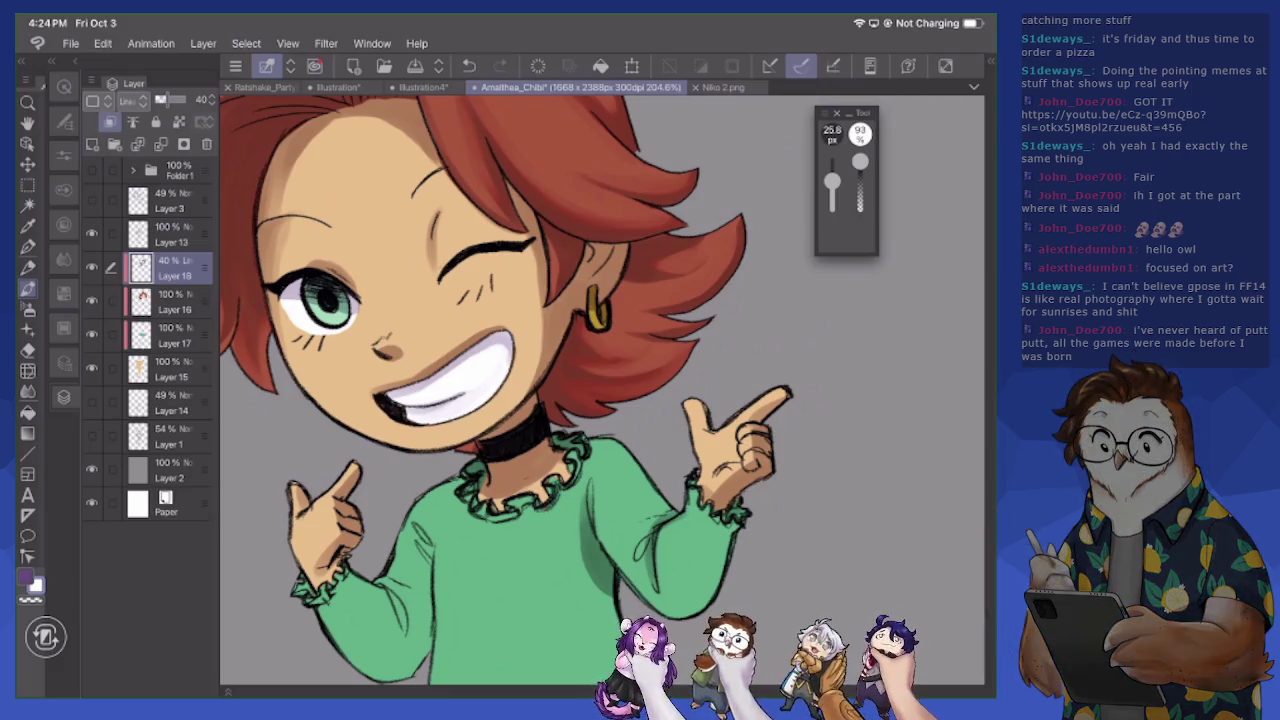
At about 12 px, brighten the lower-left teeth and add light marks on the forehead in white
key("x")
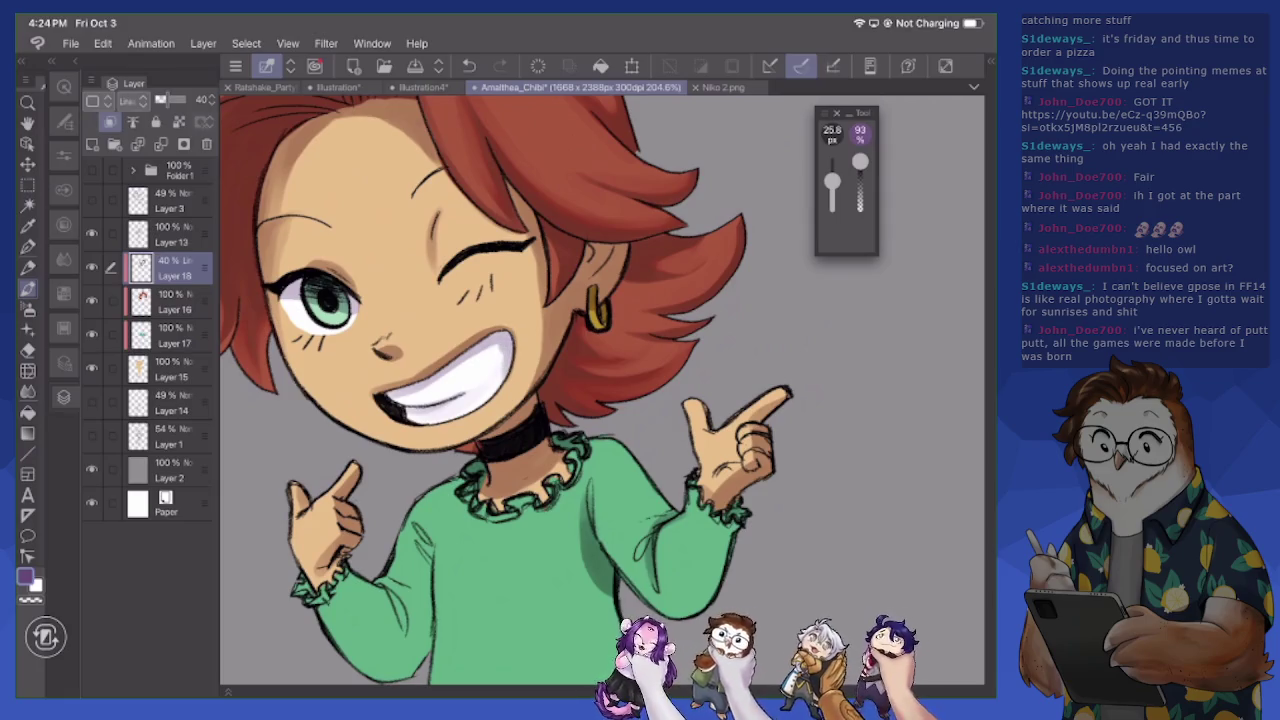
key("x")
left_click_drag(832, 180, 832, 186)
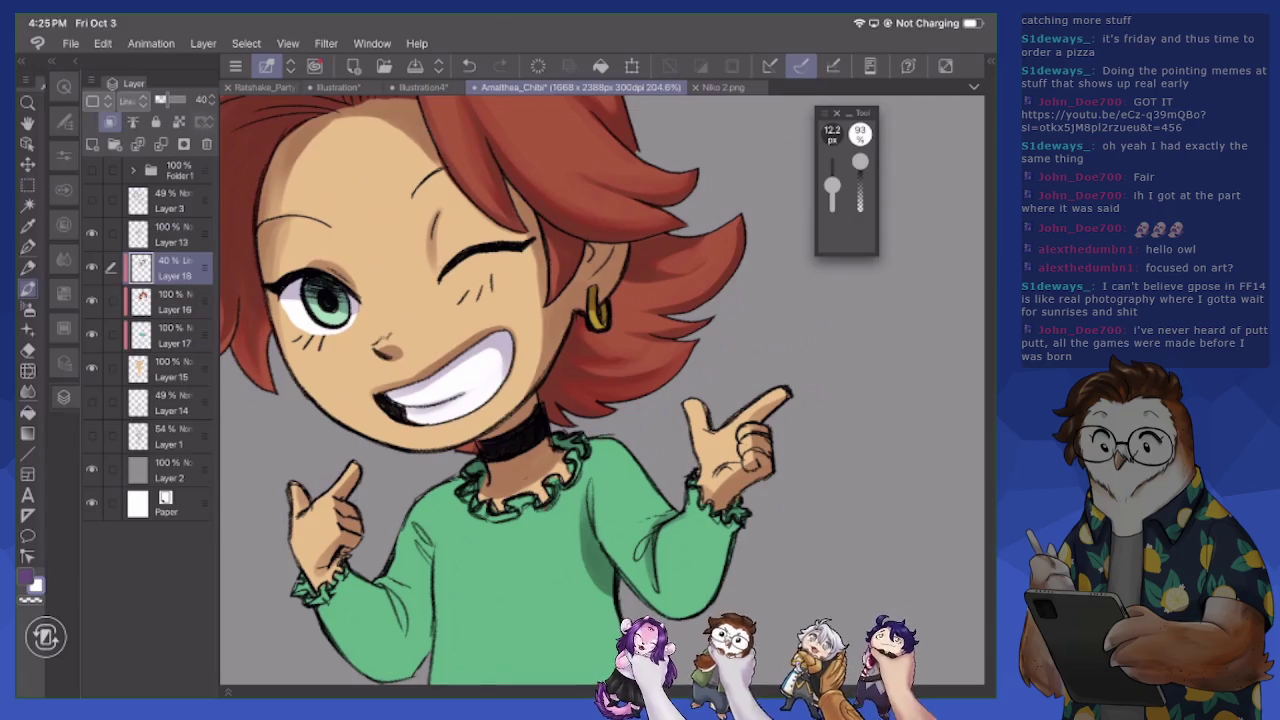
left_click_drag(402, 391, 440, 380)
left_click_drag(429, 238, 434, 258)
scroll(600, 390, "up", 2)
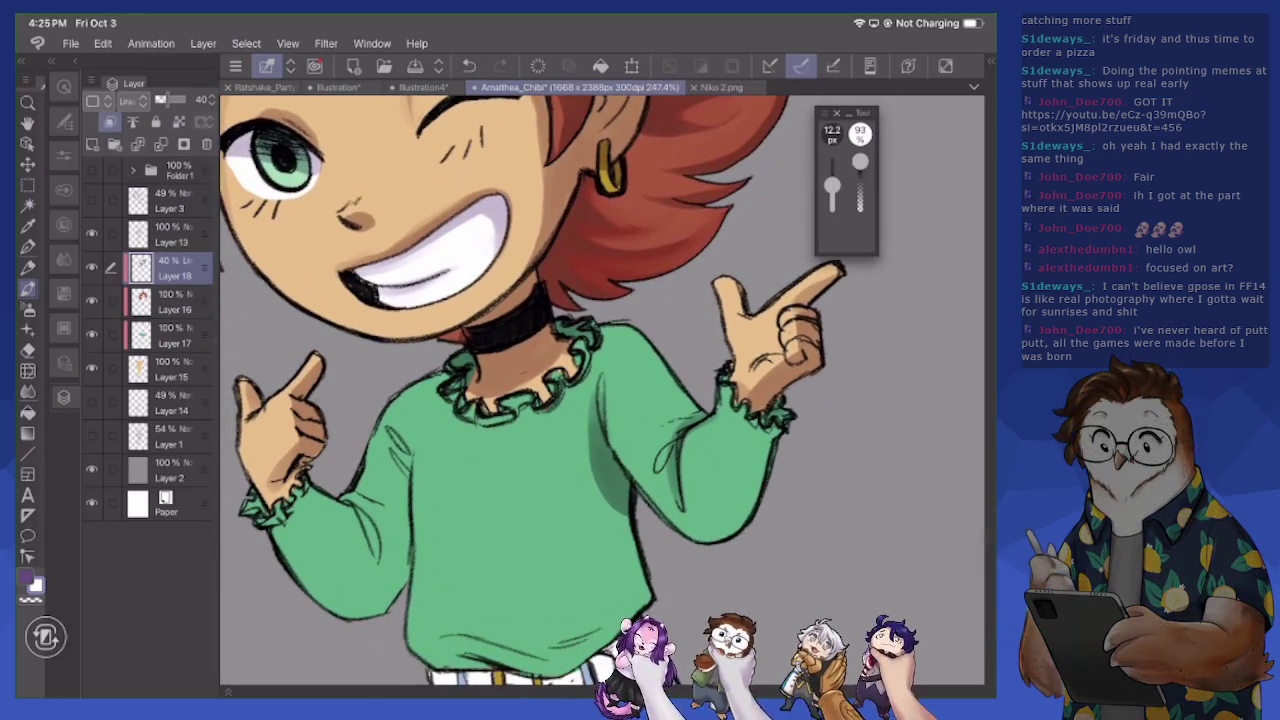
Shade the left sleeve with darker strokes
left_click_drag(355, 511, 378, 556)
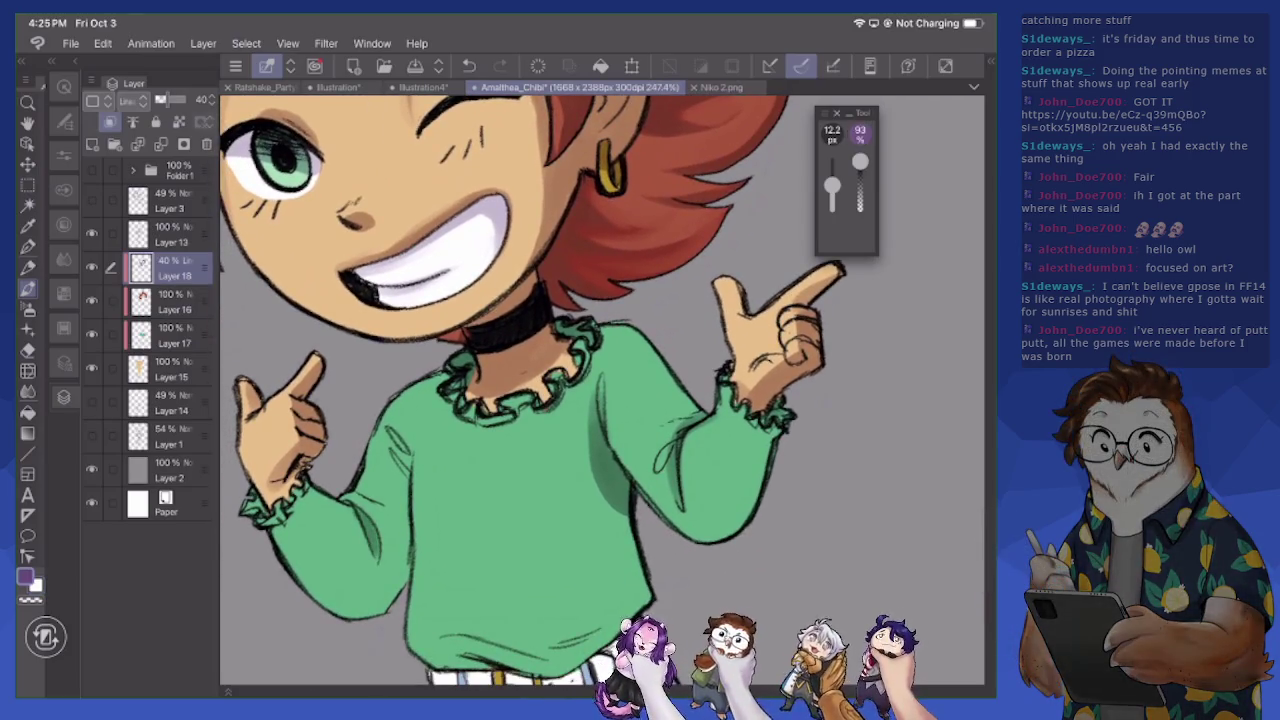
mouse_move(354, 488)
left_mouse_down()
mouse_move(378, 502)
mouse_move(400, 582)
left_mouse_up()
mouse_move(404, 504)
left_mouse_down()
mouse_move(398, 538)
mouse_move(382, 534)
left_mouse_up()
mouse_move(404, 460)
left_mouse_down()
mouse_move(384, 502)
mouse_move(396, 500)
left_mouse_up()
mouse_move(406, 428)
left_mouse_down()
mouse_move(388, 462)
mouse_move(394, 600)
left_mouse_up()
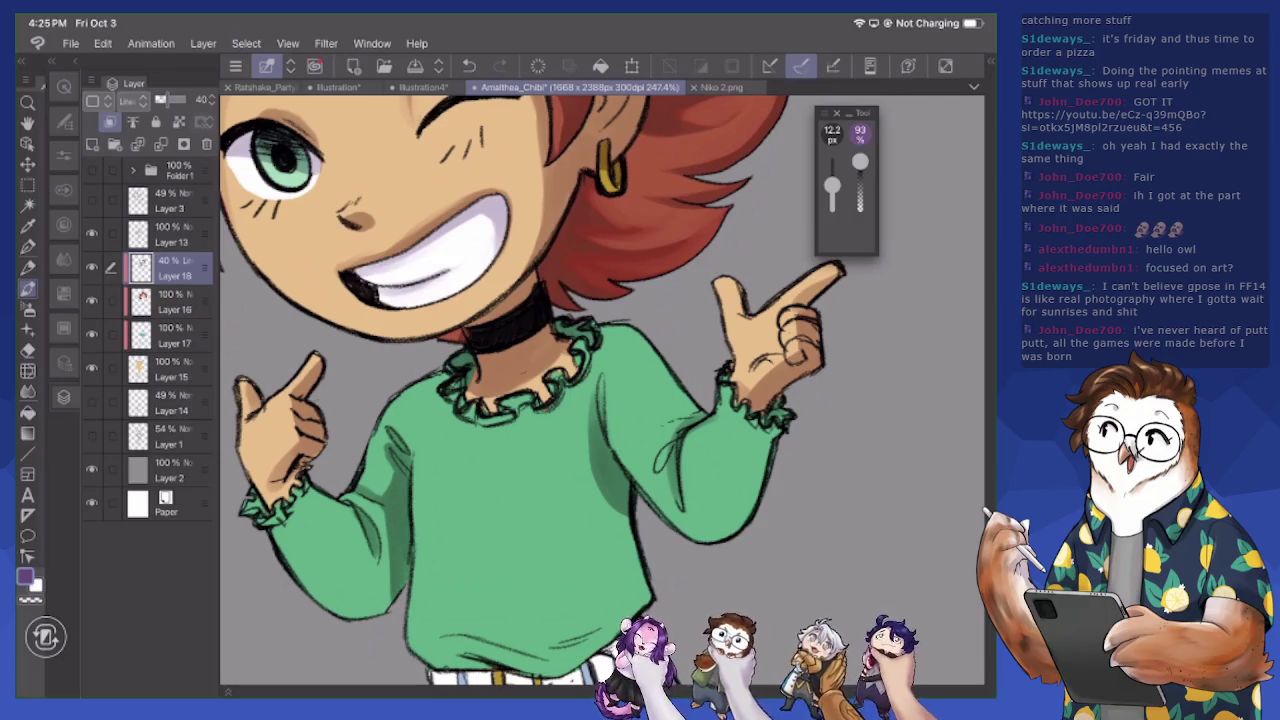
Shade the right sleeve at about 22 px, then add a small dark stroke at about 5 px
left_click_drag(832, 188, 832, 182)
left_click_drag(772, 440, 718, 504)
left_click_drag(734, 490, 702, 542)
mouse_move(772, 452)
left_mouse_down()
mouse_move(730, 534)
mouse_move(758, 446)
mouse_move(706, 518)
left_mouse_up()
left_click_drag(740, 440, 706, 498)
mouse_move(780, 424)
left_mouse_down()
mouse_move(736, 436)
mouse_move(760, 426)
mouse_move(745, 428)
left_mouse_up()
left_click_drag(832, 183, 832, 194)
mouse_move(728, 389)
left_mouse_down()
mouse_move(725, 405)
mouse_move(745, 399)
left_mouse_up()
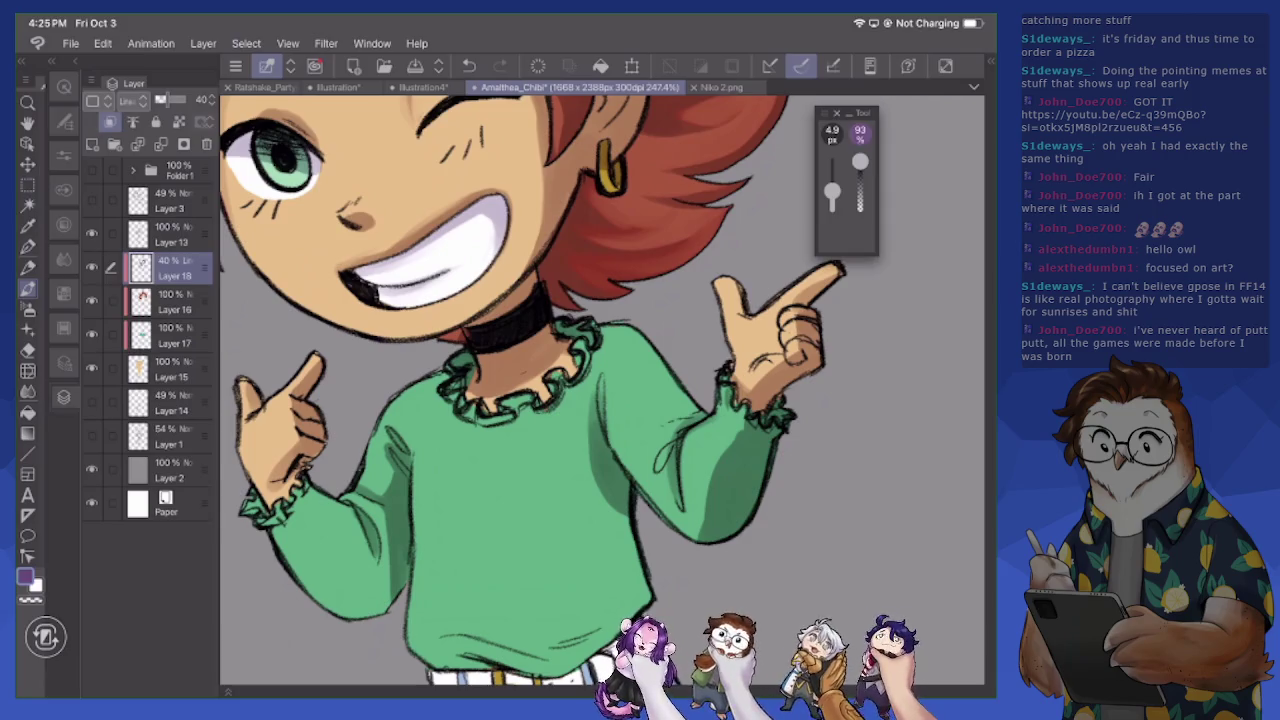